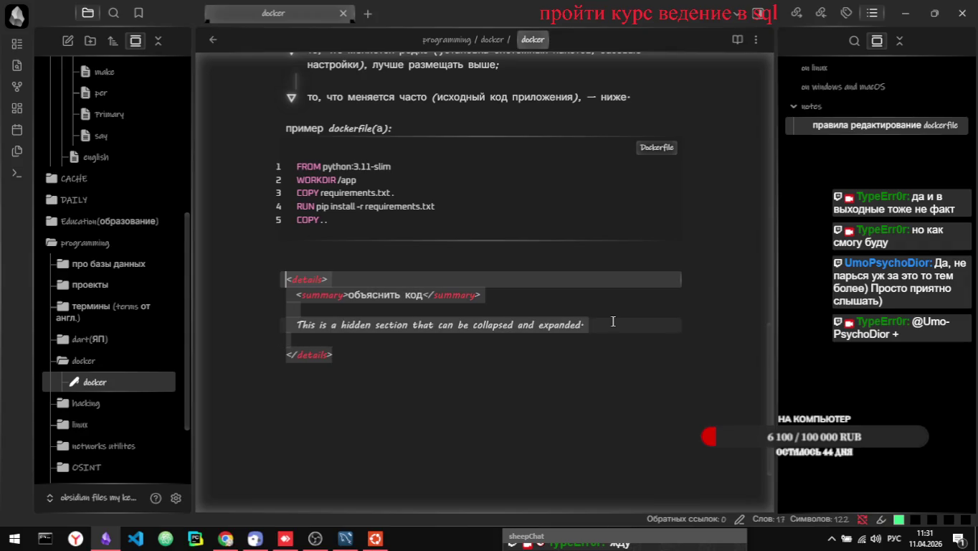
# - Replace the English placeholder line with the pasted Russian explanation of FROM python:3.11-slim
pyautogui.click(606, 323)
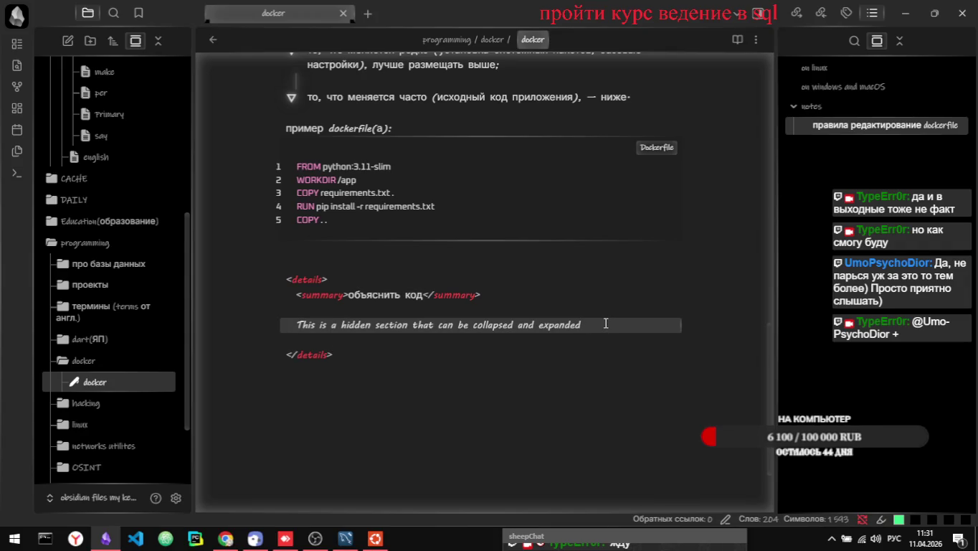
pyautogui.hotkey('shift', 'Home')
pyautogui.press('BackSpace')
pyautogui.write('Первая строка `FROM python:3.11-slim` указывает, что образ будет основан на официальном образе Python 3.11 в облегченной версии (slim)')
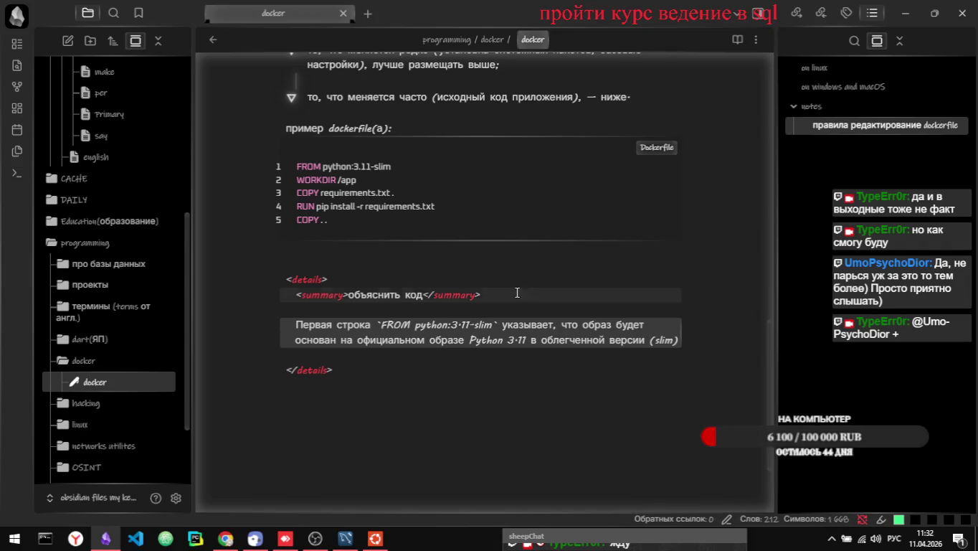
# - Number that explanation as item '1.' and start list item 2 below it
pyautogui.press('Down')
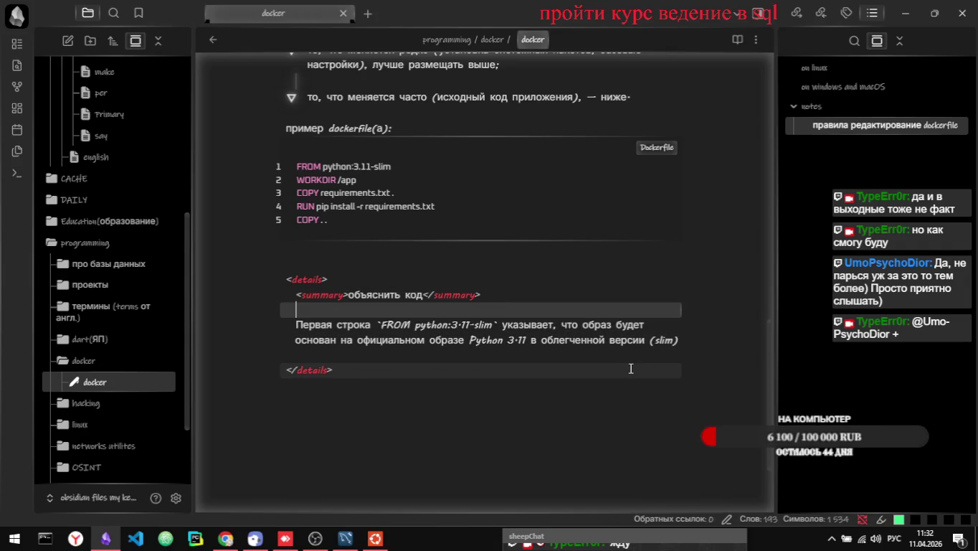
pyautogui.press('Down')
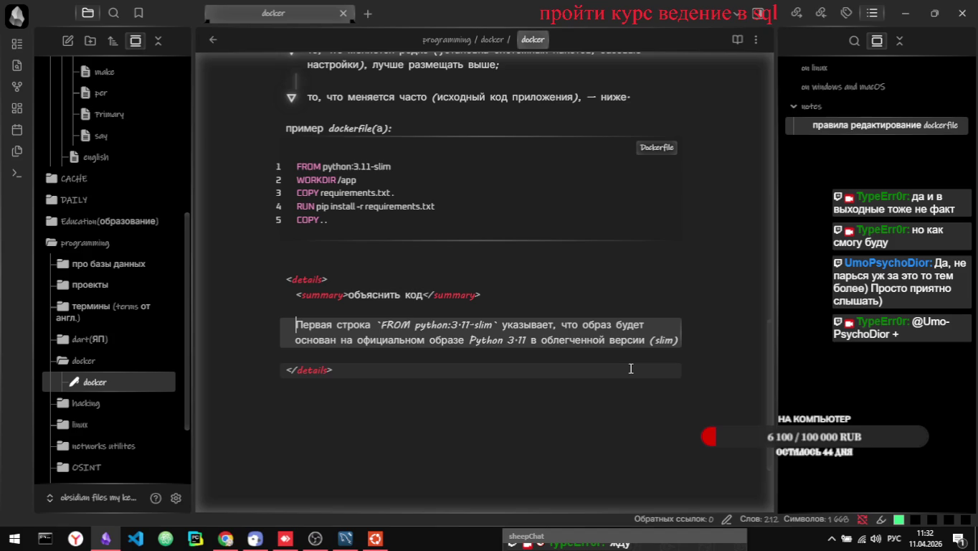
pyautogui.write('1.')
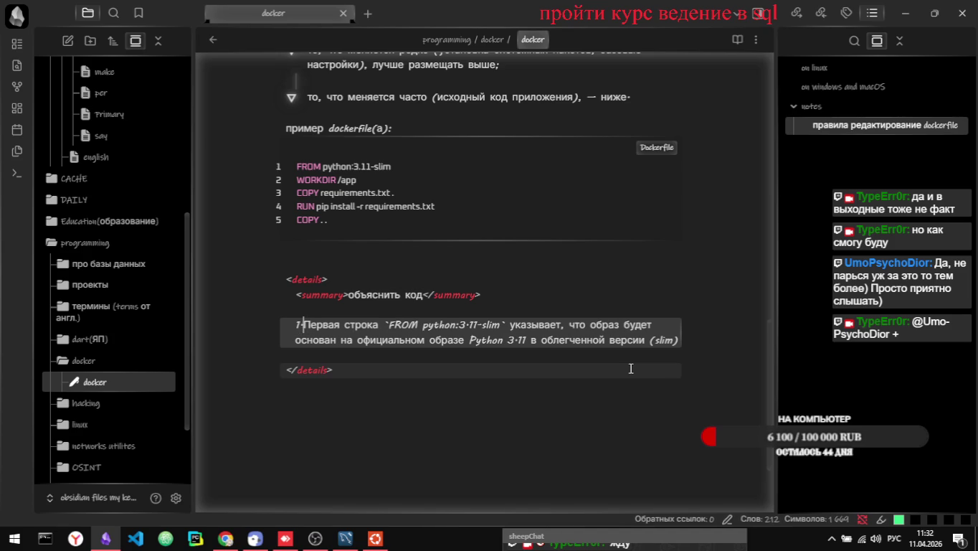
pyautogui.press('Down')
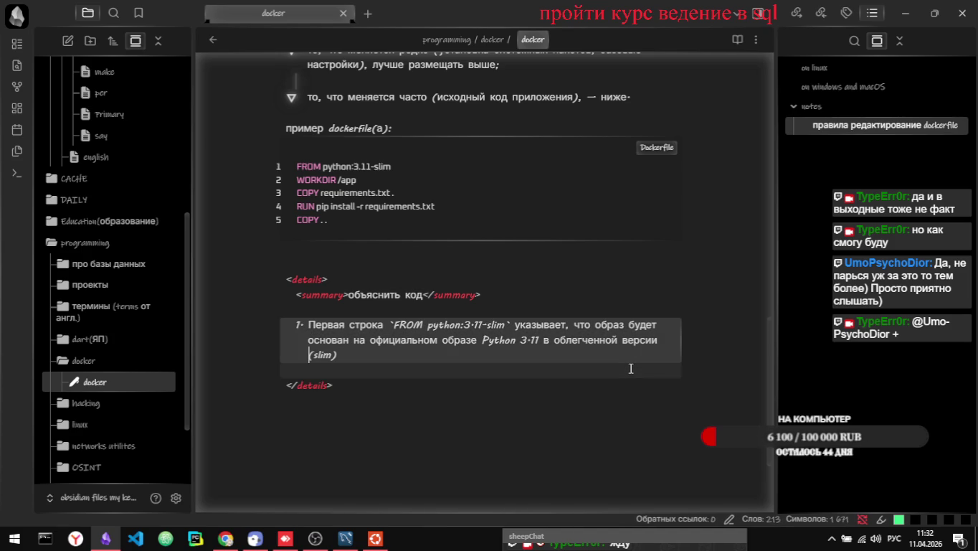
pyautogui.press('Return')
# - Switch from Obsidian to the Chrome window
pyautogui.hotkey('alt', 'Tab')
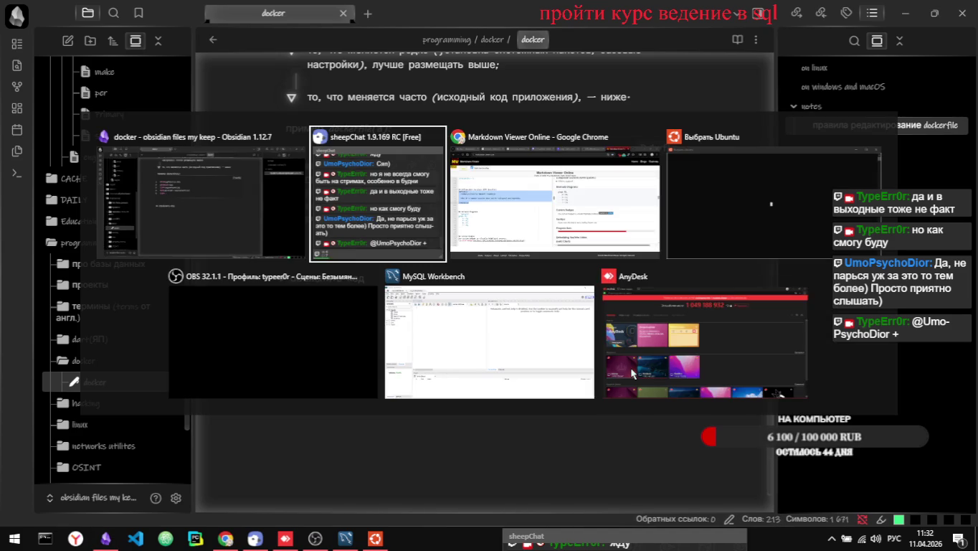
pyautogui.press('Tab')
pyautogui.press('Tab')
pyautogui.press('Tab')
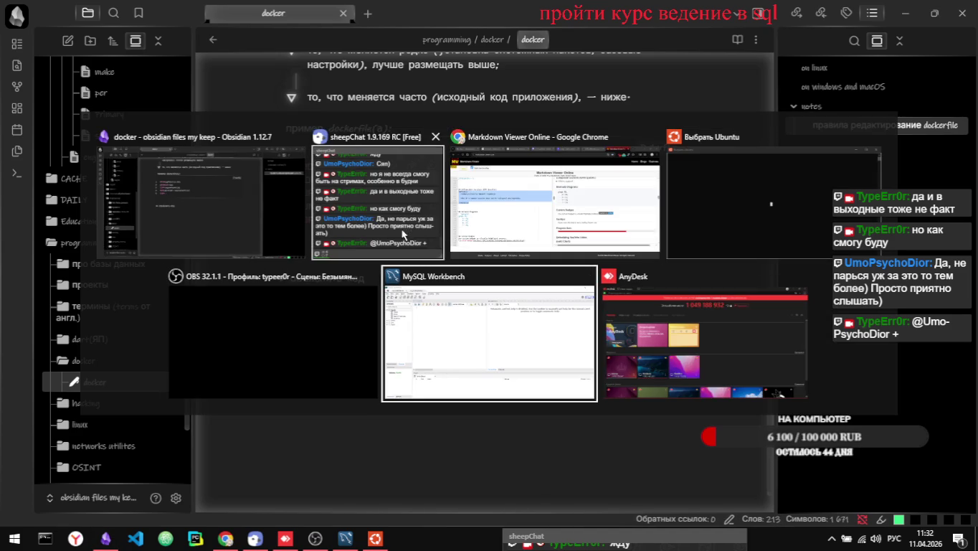
pyautogui.click(613, 173)
# - Close the Markdown Viewer tab, go to the Habr Docker article, and select its WORKDIR sentence
pyautogui.hotkey('ctrl', 'w')
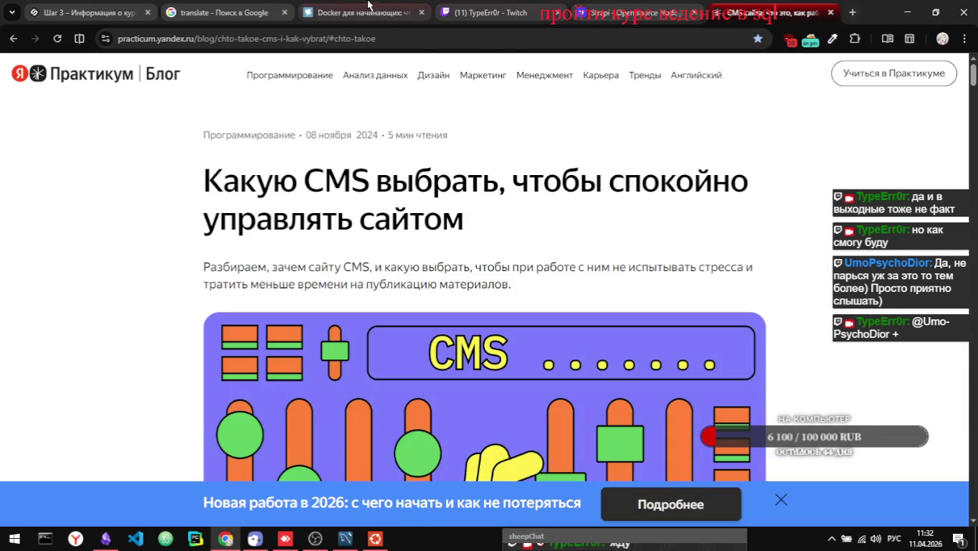
pyautogui.click(331, 13)
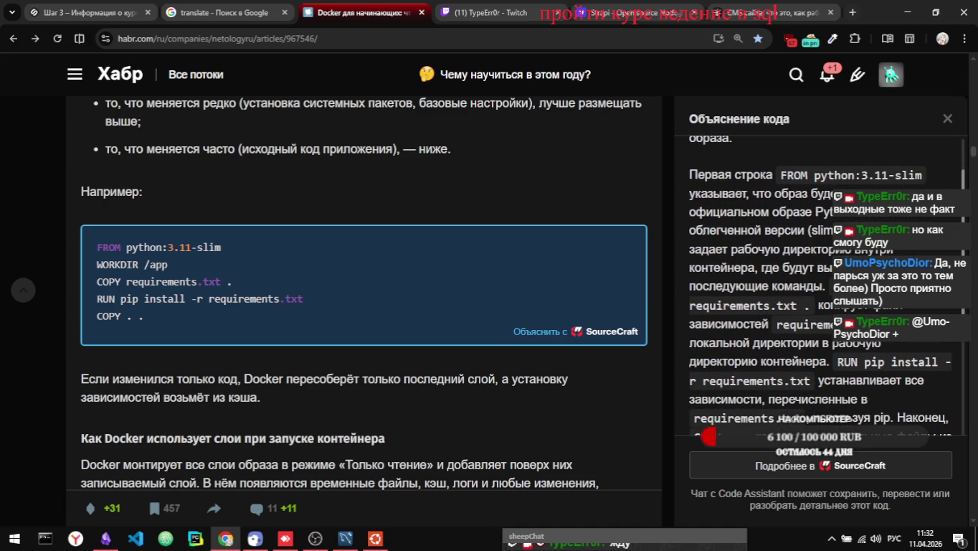
pyautogui.moveTo(690, 249)
pyautogui.mouseDown()
pyautogui.moveTo(894, 250)
pyautogui.moveTo(755, 251)
pyautogui.moveTo(737, 267)
pyautogui.moveTo(832, 269)
pyautogui.moveTo(726, 302)
pyautogui.moveTo(764, 285)
pyautogui.moveTo(820, 284)
pyautogui.mouseUp()
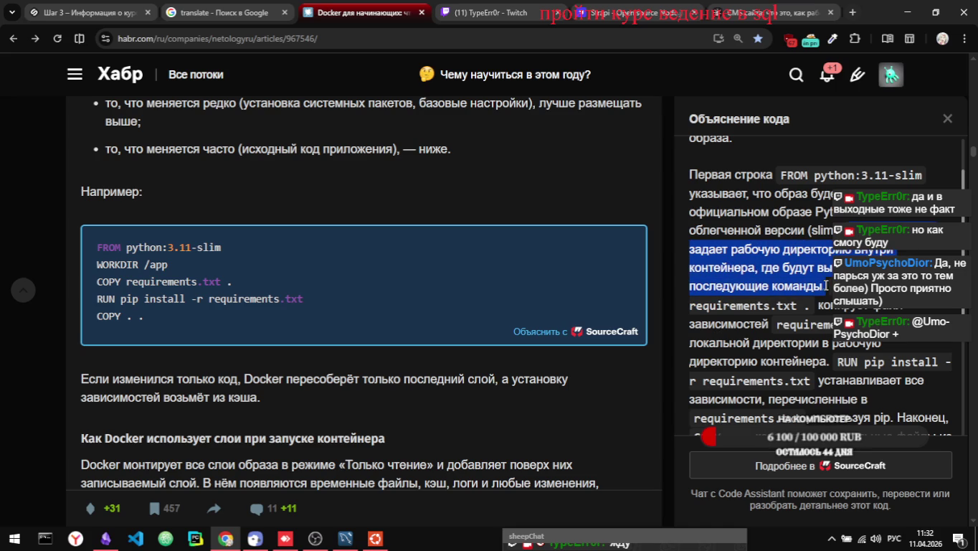
# - Paste the WORKDIR /app working-directory explanation as item 2, then return to Chrome
pyautogui.hotkey('alt', 'Tab')
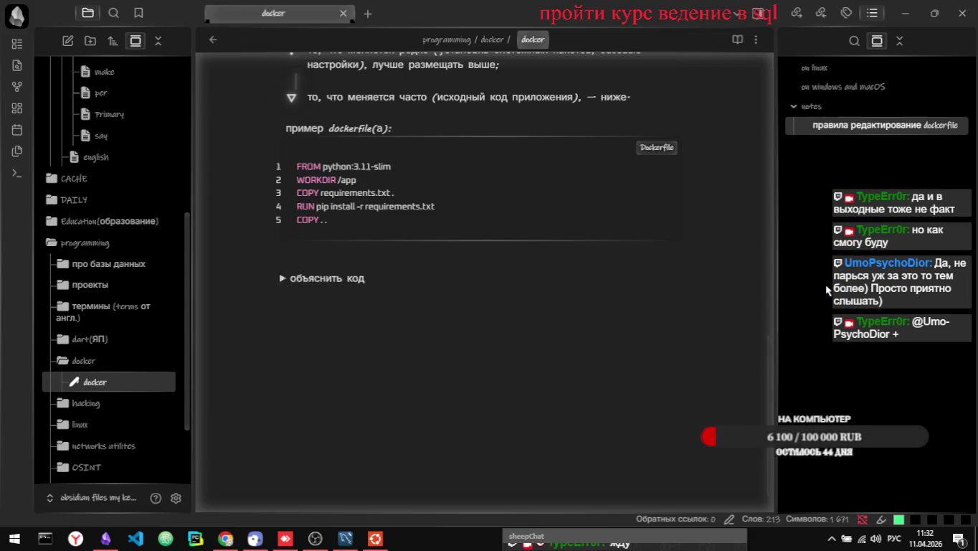
pyautogui.click(524, 361)
pyautogui.write('`WORKDIR /app` задает рабочую директорию внутри контейнера, где будут выполняться последующие команды.')
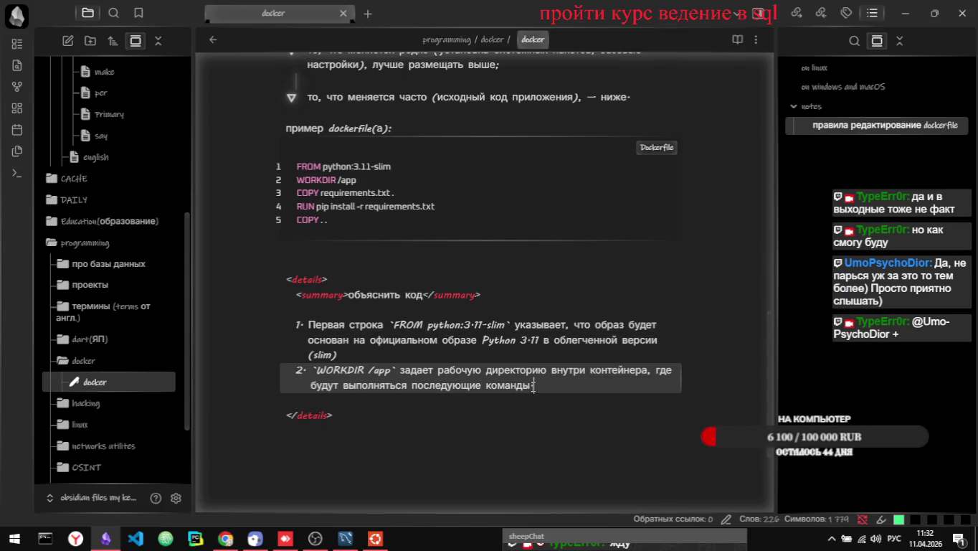
pyautogui.press('Return')
pyautogui.hotkey('alt', 'Tab')
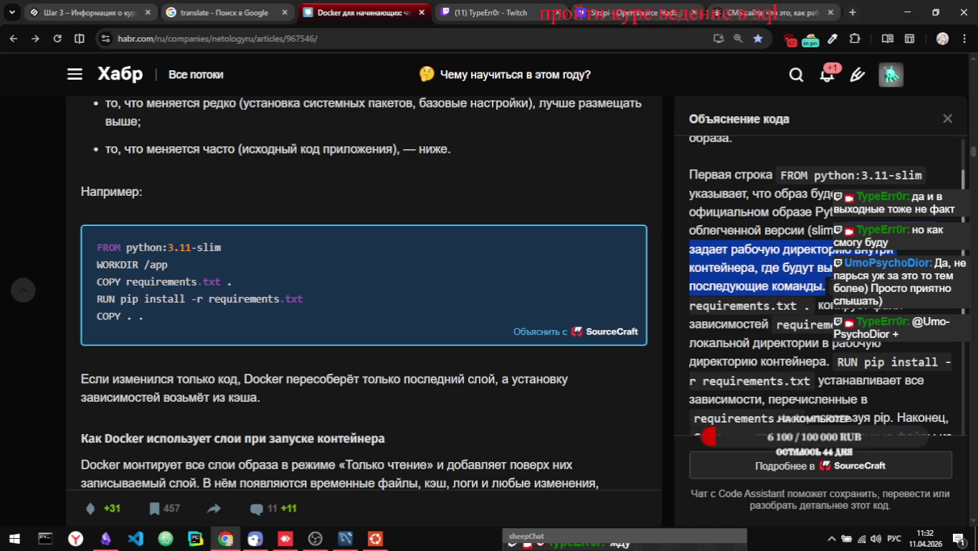
# - Add the COPY requirements.txt explanation from the article as item 3 in the note
pyautogui.click(829, 286)
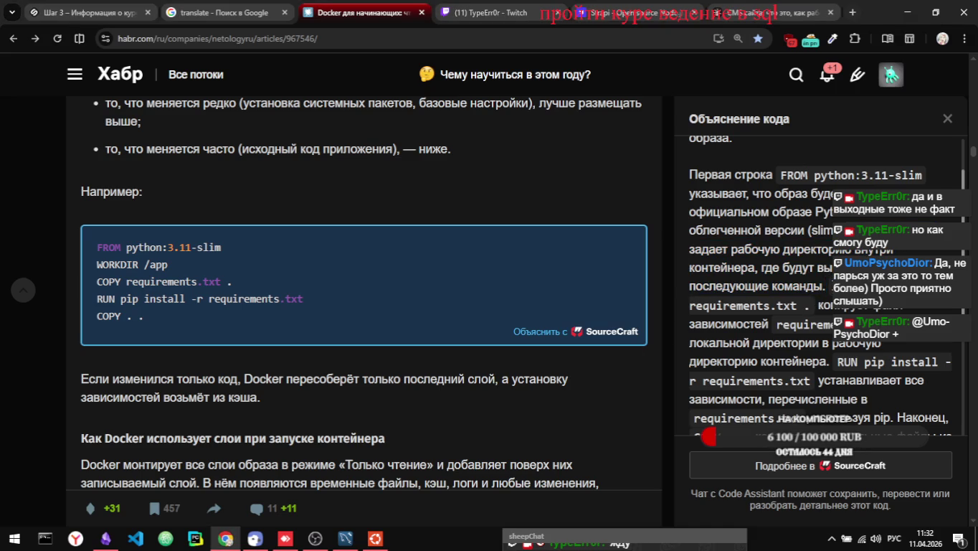
pyautogui.moveTo(690, 305); pyautogui.dragTo(903, 305)
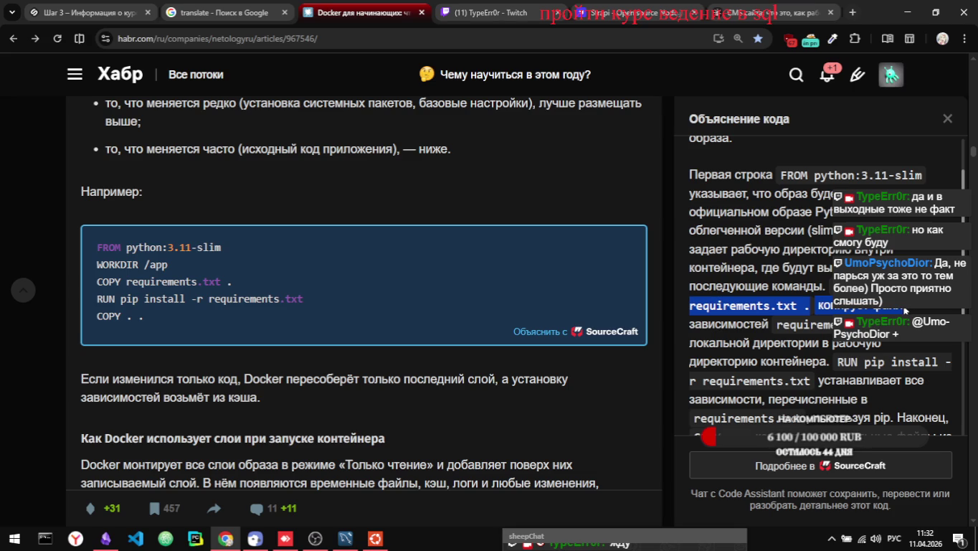
pyautogui.moveTo(905, 309)
pyautogui.mouseDown()
pyautogui.moveTo(886, 343)
pyautogui.moveTo(814, 362)
pyautogui.moveTo(829, 356)
pyautogui.mouseUp()
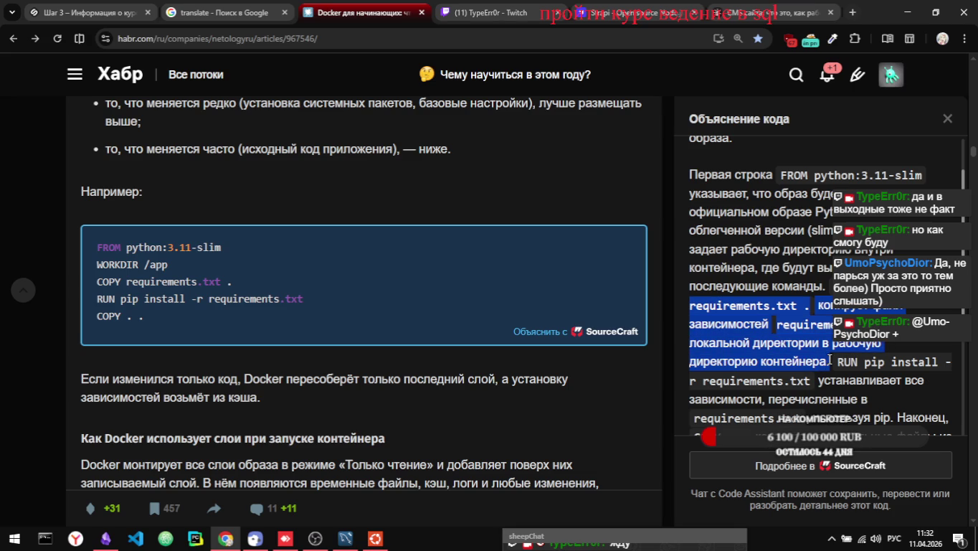
pyautogui.hotkey('alt', 'Tab')
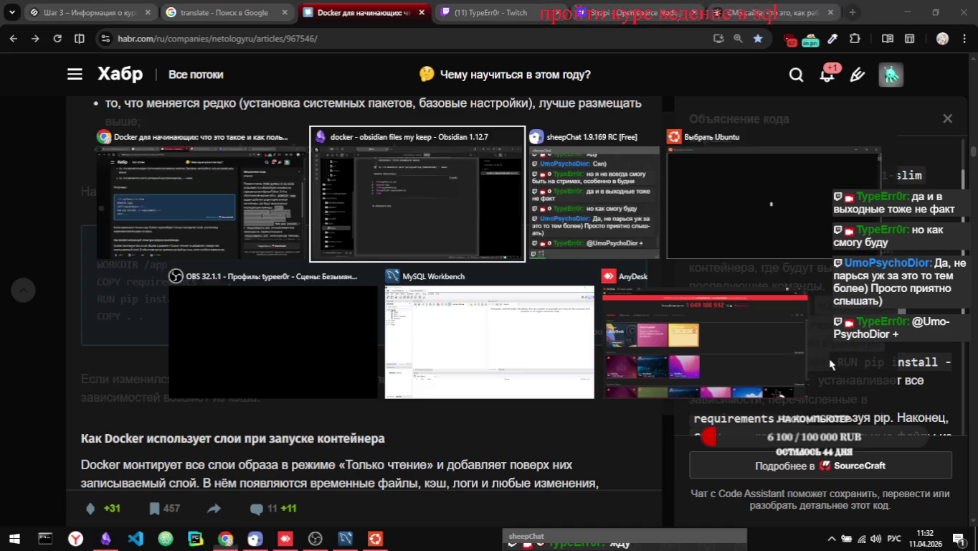
pyautogui.click(598, 385)
pyautogui.press('Return')
pyautogui.write('`COPY requirements.txt .` копирует файл зависимостей `requirements.txt` из локальной директории в рабочую директорию контейнера.')
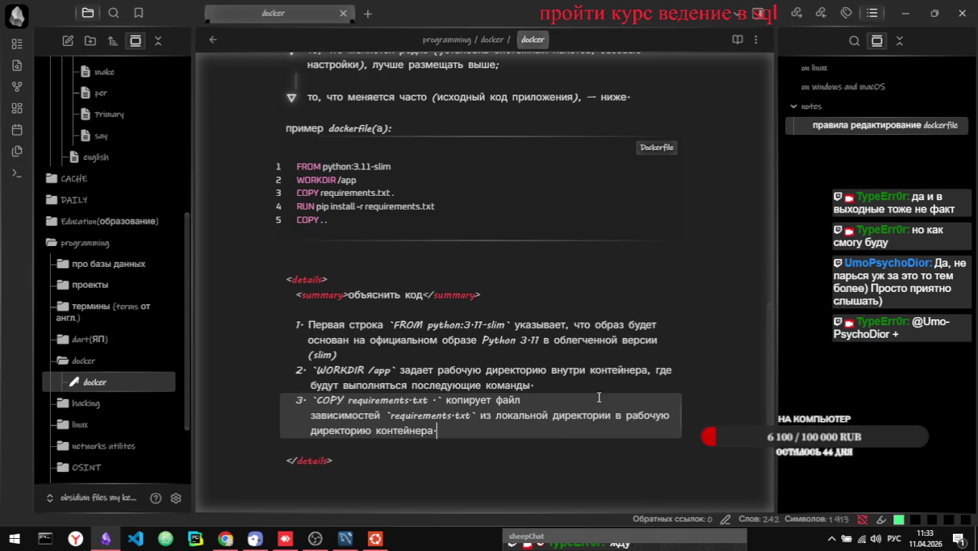
pyautogui.hotkey('alt', 'Tab')
# - Add the RUN pip install explanation as item 4, then select the COPY . . sentence
pyautogui.scroll(-1, 774, 343)
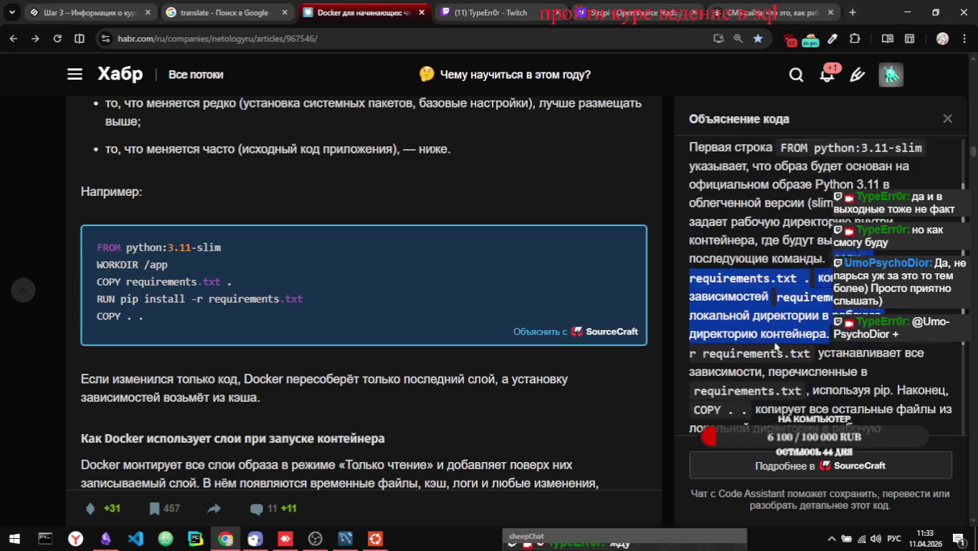
pyautogui.click(774, 343)
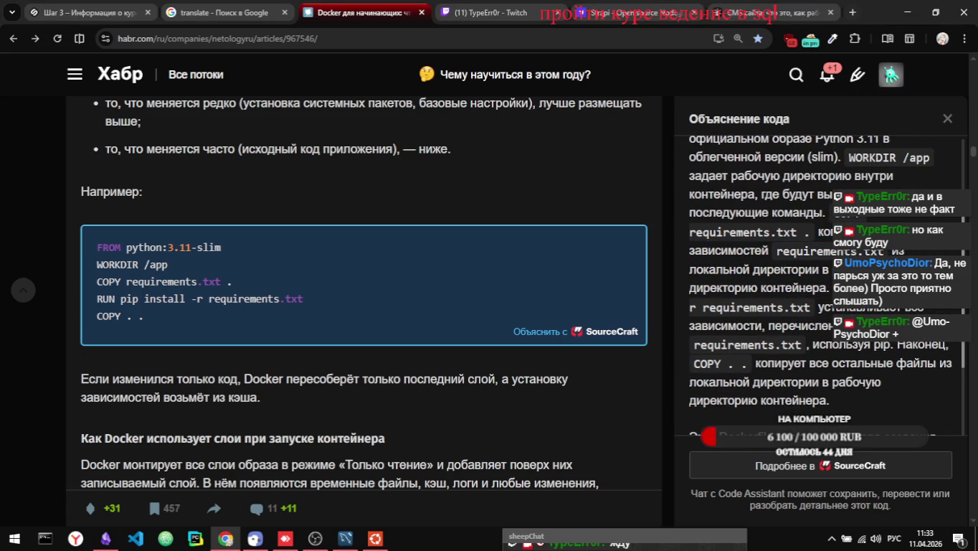
pyautogui.moveTo(690, 308)
pyautogui.mouseDown()
pyautogui.moveTo(832, 309)
pyautogui.moveTo(818, 345)
pyautogui.moveTo(854, 307)
pyautogui.moveTo(690, 307)
pyautogui.moveTo(797, 344)
pyautogui.moveTo(928, 348)
pyautogui.moveTo(829, 350)
pyautogui.moveTo(897, 347)
pyautogui.mouseUp()
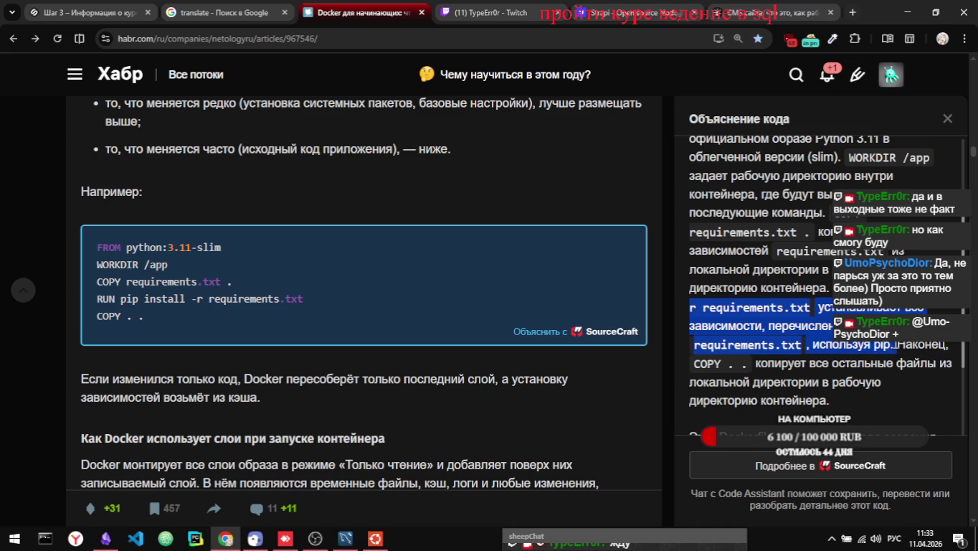
pyautogui.hotkey('ctrl', 'c')
pyautogui.hotkey('alt', 'Tab')
pyautogui.hotkey('ctrl', 'v')
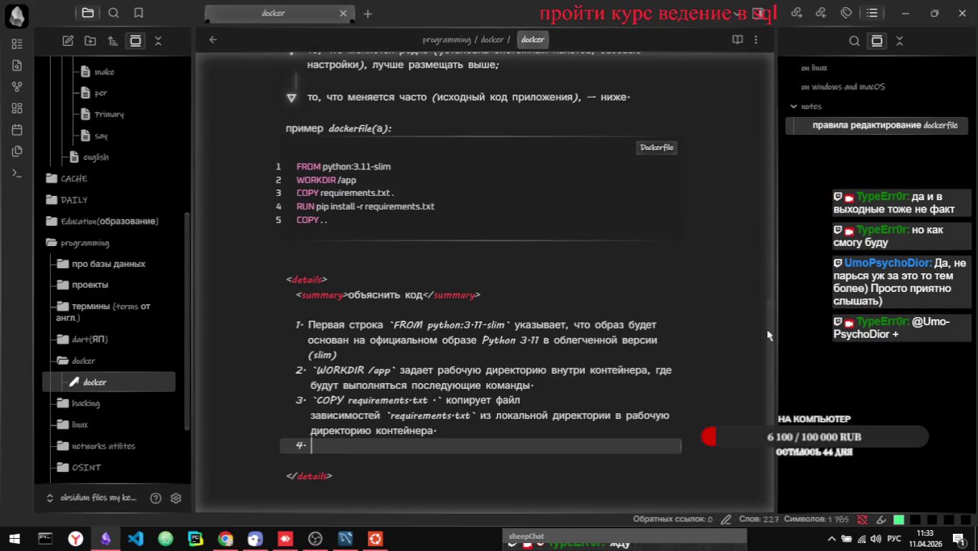
pyautogui.hotkey('alt', 'Tab')
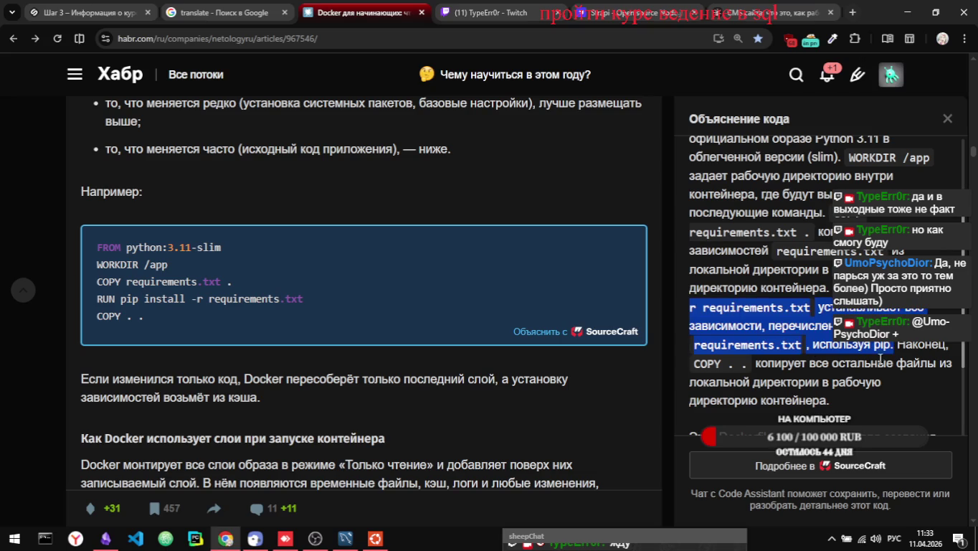
pyautogui.moveTo(896, 346)
pyautogui.mouseDown()
pyautogui.moveTo(791, 363)
pyautogui.moveTo(931, 363)
pyautogui.moveTo(761, 381)
pyautogui.moveTo(846, 383)
pyautogui.moveTo(829, 394)
pyautogui.mouseUp()
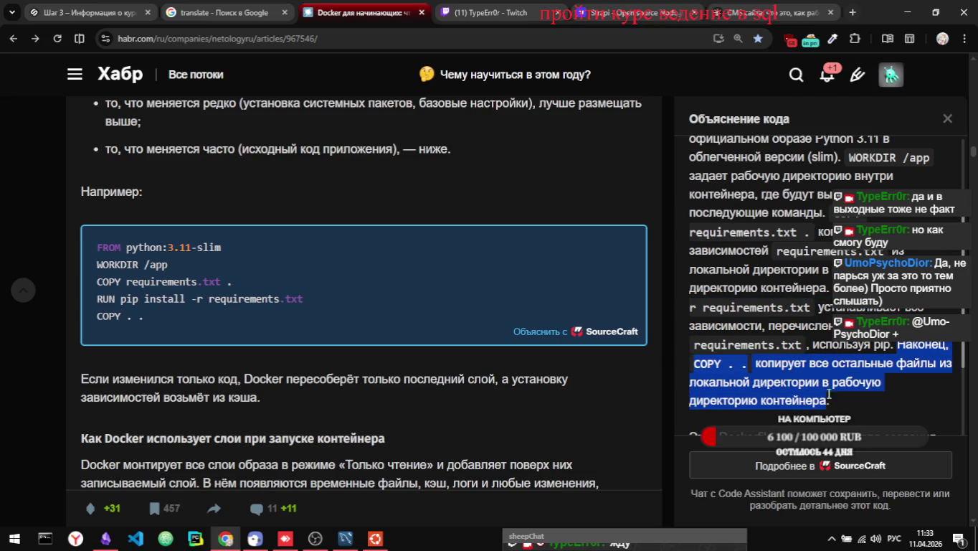
pyautogui.hotkey('alt', 'Tab')
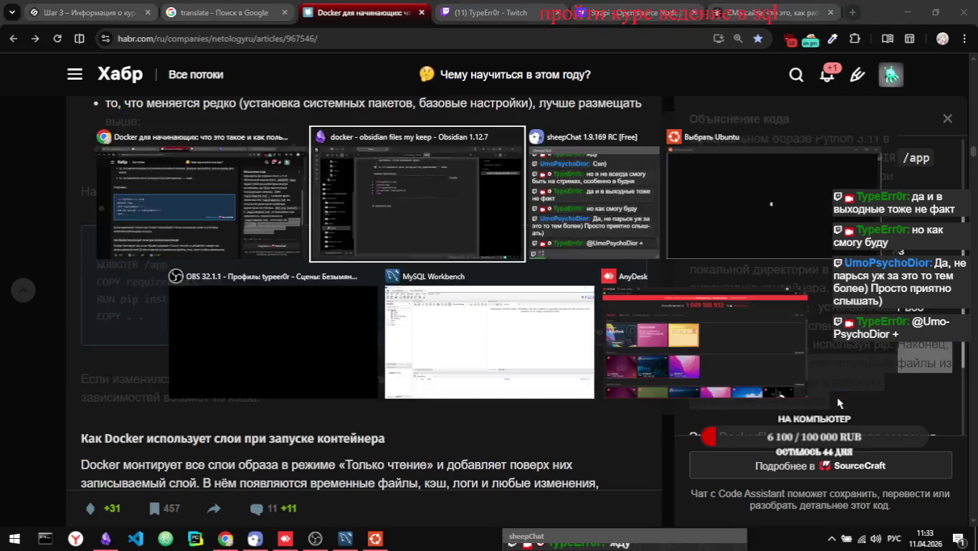
# - Paste the COPY . . explanation as item 5 under the RUN pip install item
pyautogui.scroll(-3, 658, 381)
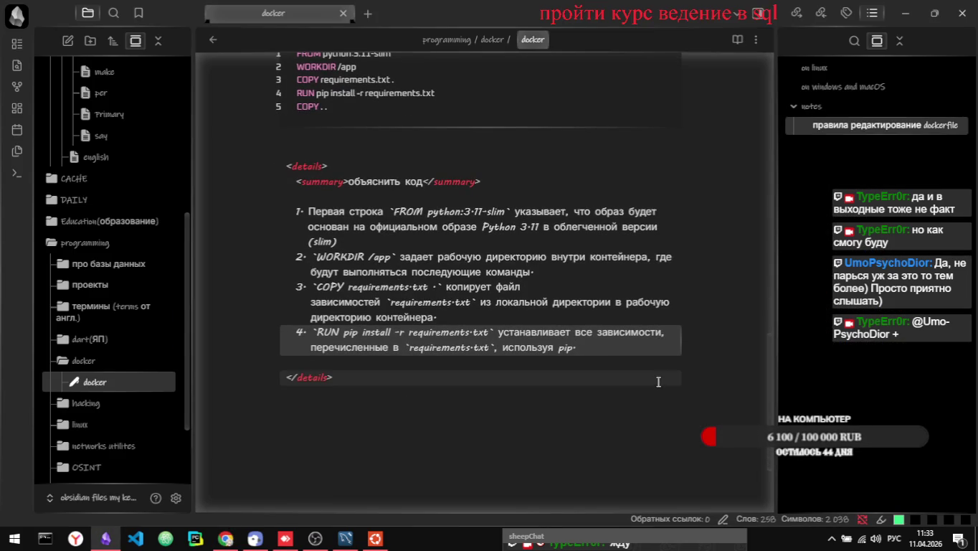
pyautogui.press('Return')
pyautogui.hotkey('ctrl', 'v')
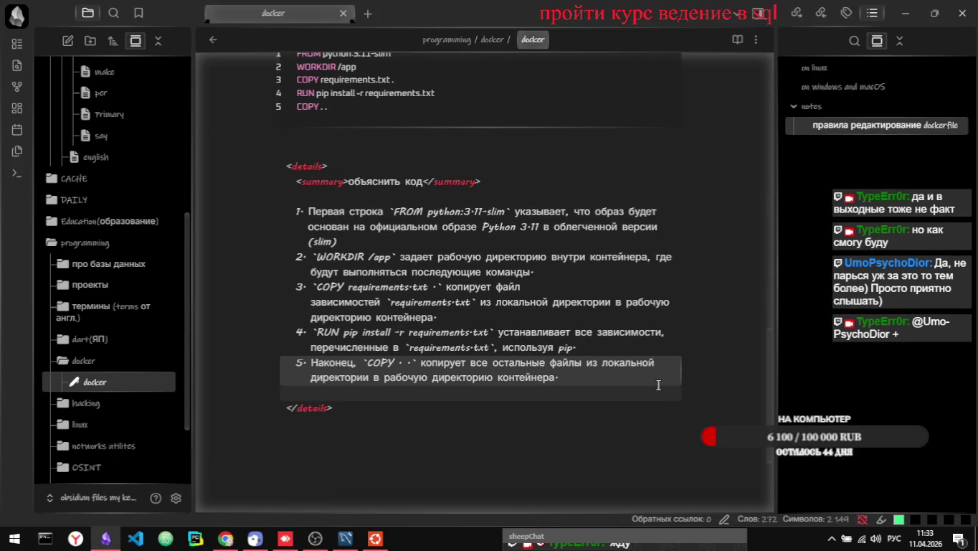
pyautogui.scroll(5, 553, 194)
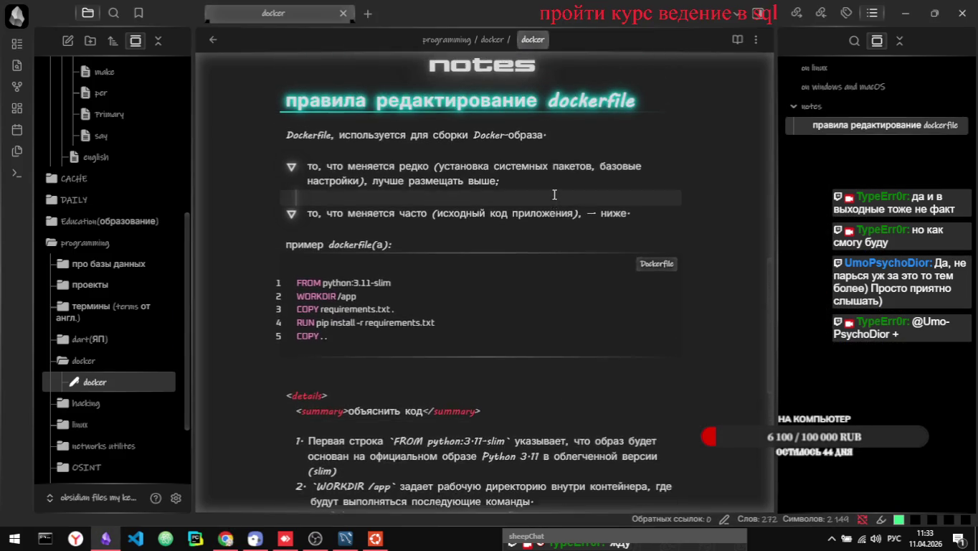
pyautogui.click(582, 185)
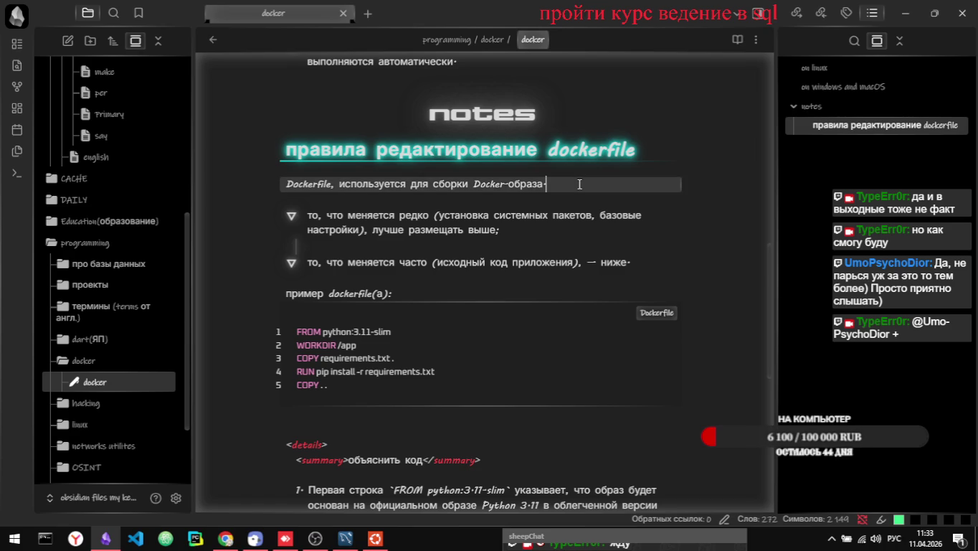
pyautogui.scroll(-3, 586, 342)
# - Delete the blank line above объяснить код and check the fold in reading view
pyautogui.click(308, 296)
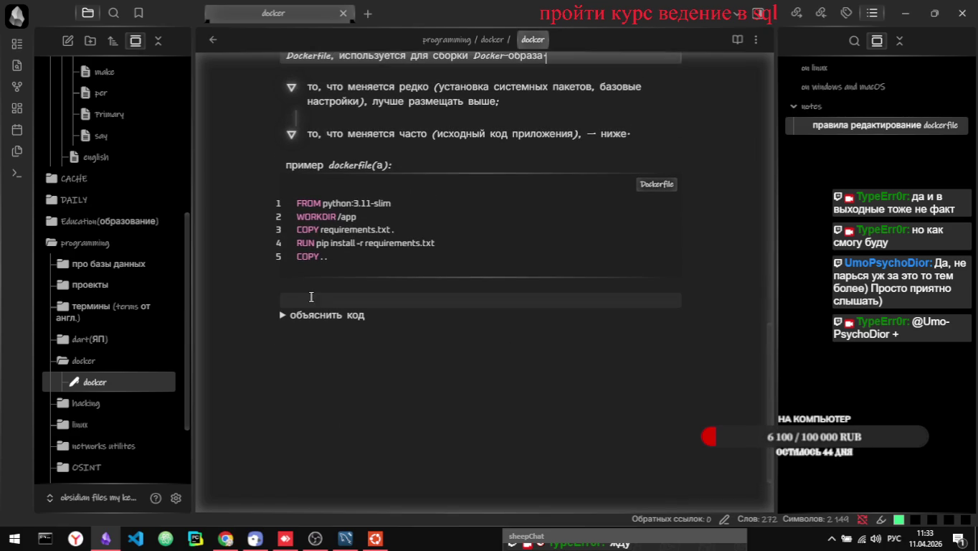
pyautogui.press('BackSpace')
pyautogui.press('BackSpace')
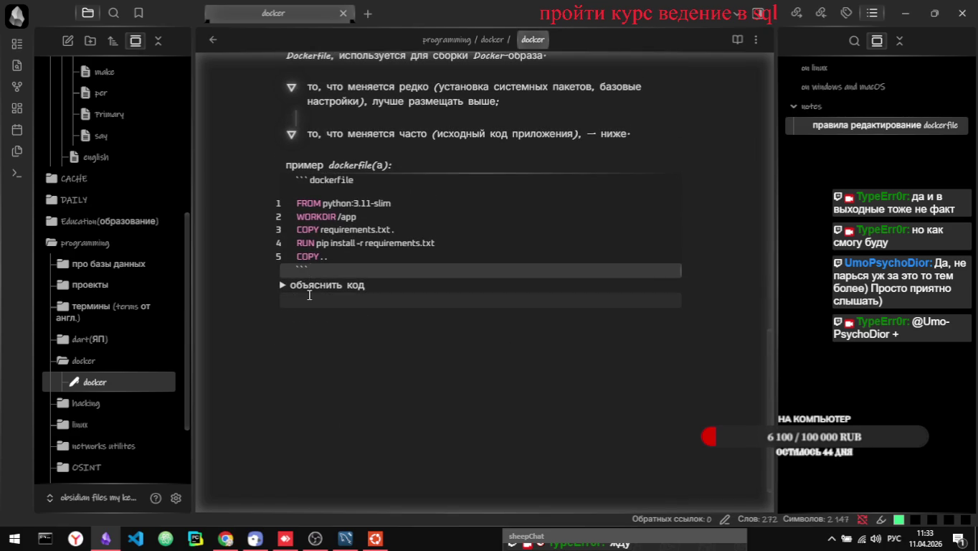
pyautogui.hotkey('ctrl', 'e')
pyautogui.scroll(2, 362, 394)
pyautogui.click(289, 424)
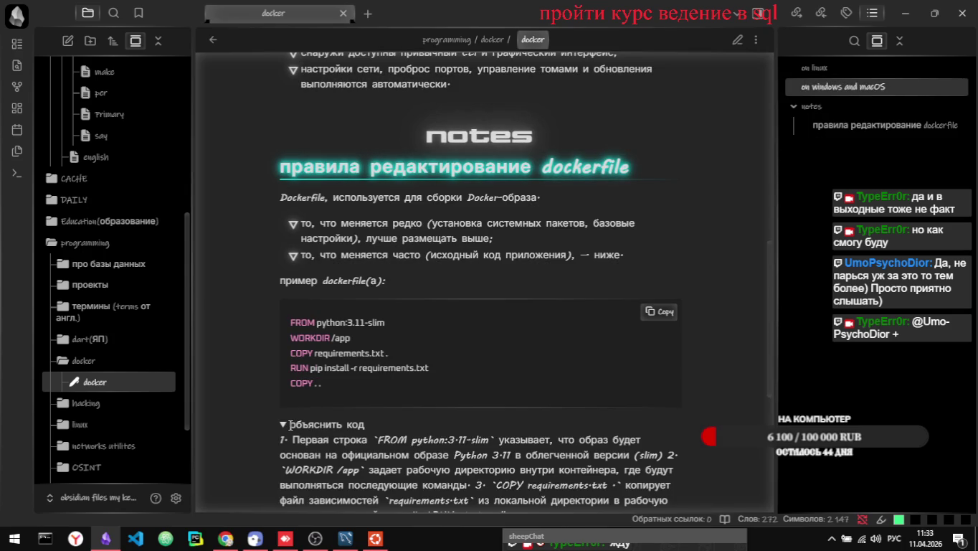
pyautogui.click(288, 425)
pyautogui.scroll(-2, 483, 299)
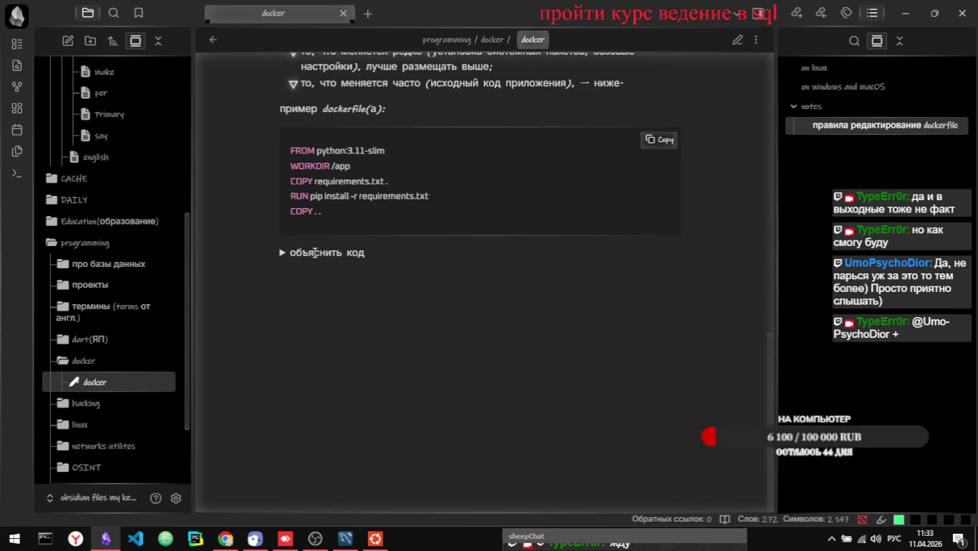
pyautogui.click(316, 251)
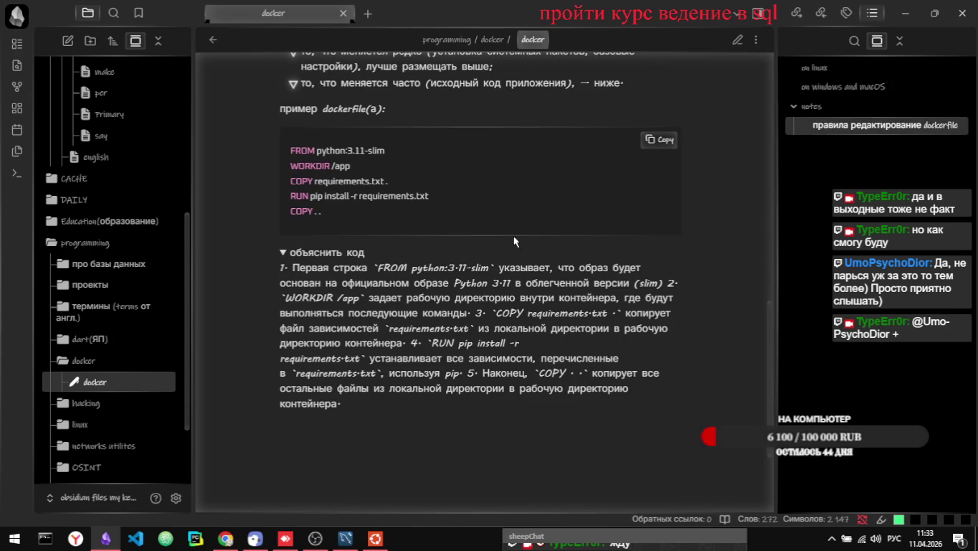
pyautogui.click(291, 255)
pyautogui.click(297, 256)
# - Back in editing view, insert a blank line after explanation item 1
pyautogui.hotkey('ctrl', 'e')
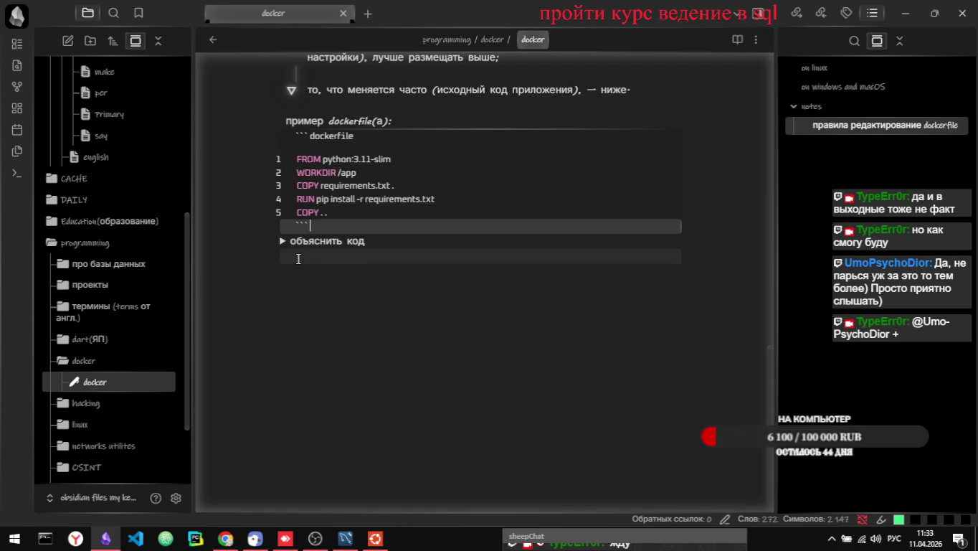
pyautogui.click(285, 241)
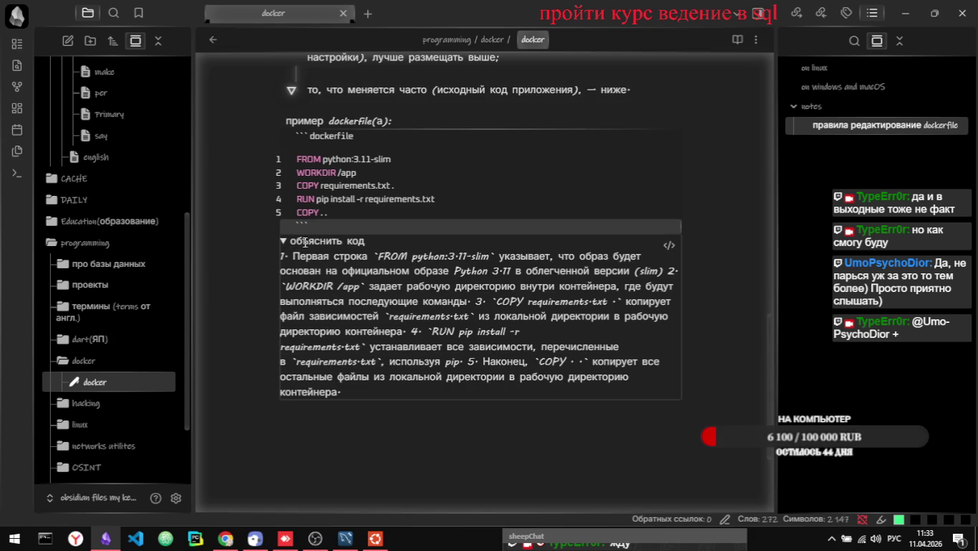
pyautogui.click(304, 242)
pyautogui.click(304, 241)
pyautogui.click(670, 246)
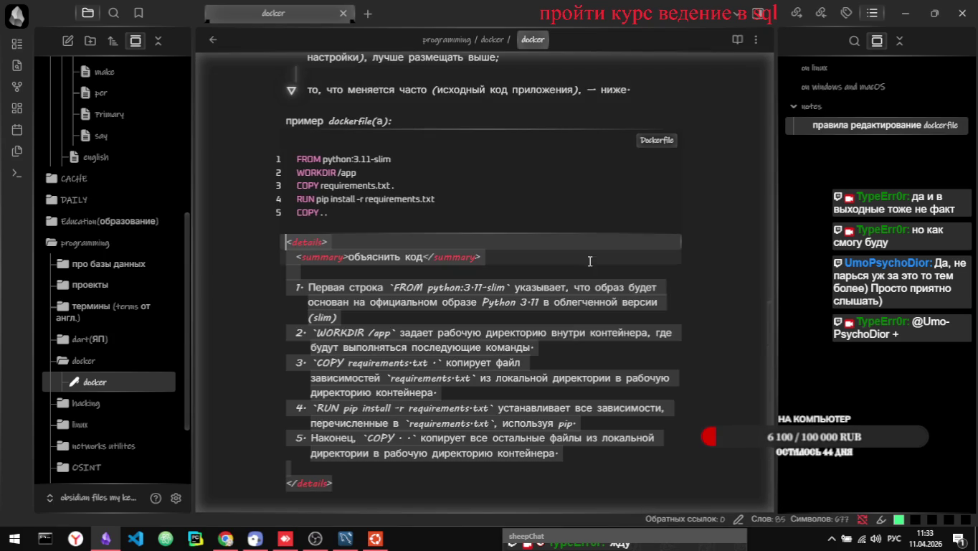
pyautogui.click(361, 314)
pyautogui.press('Return')
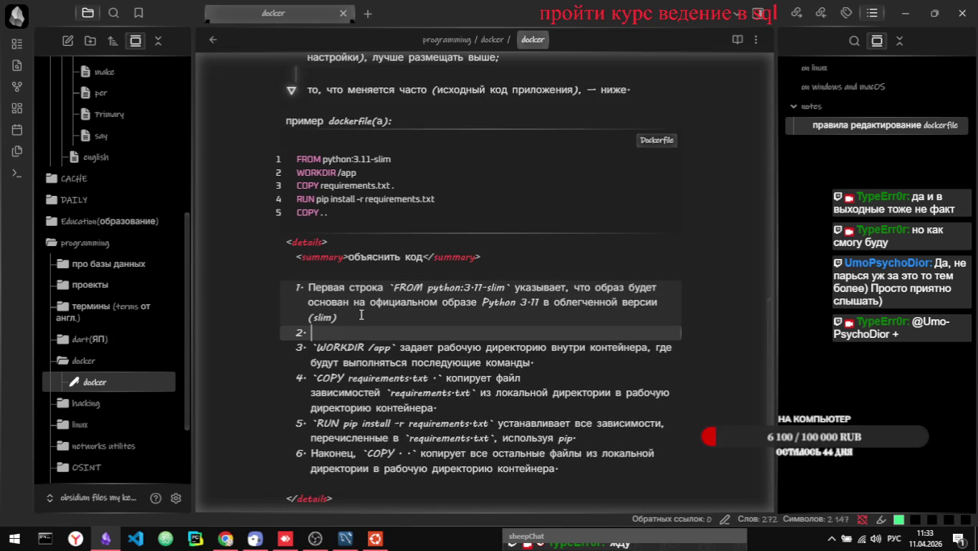
pyautogui.hotkey('shift', 'Tab')
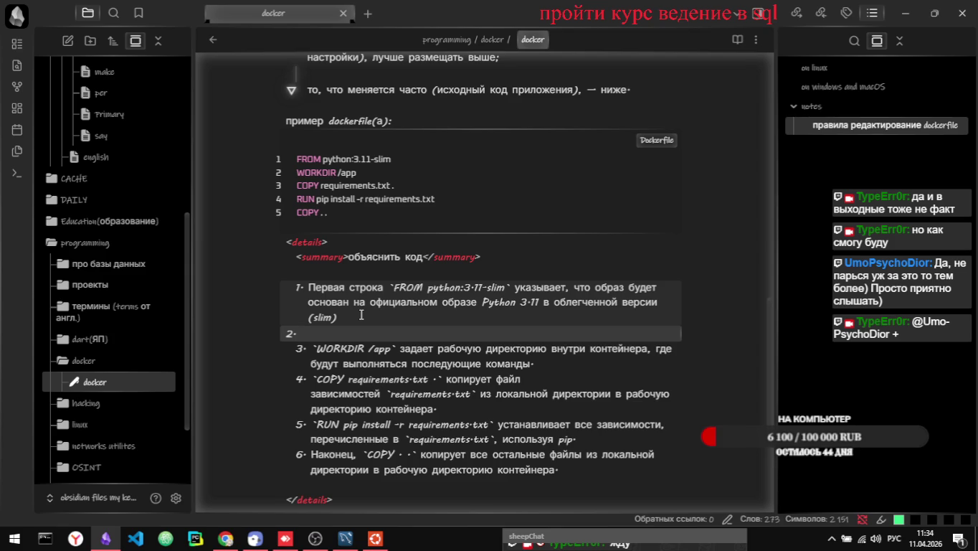
pyautogui.press('BackSpace')
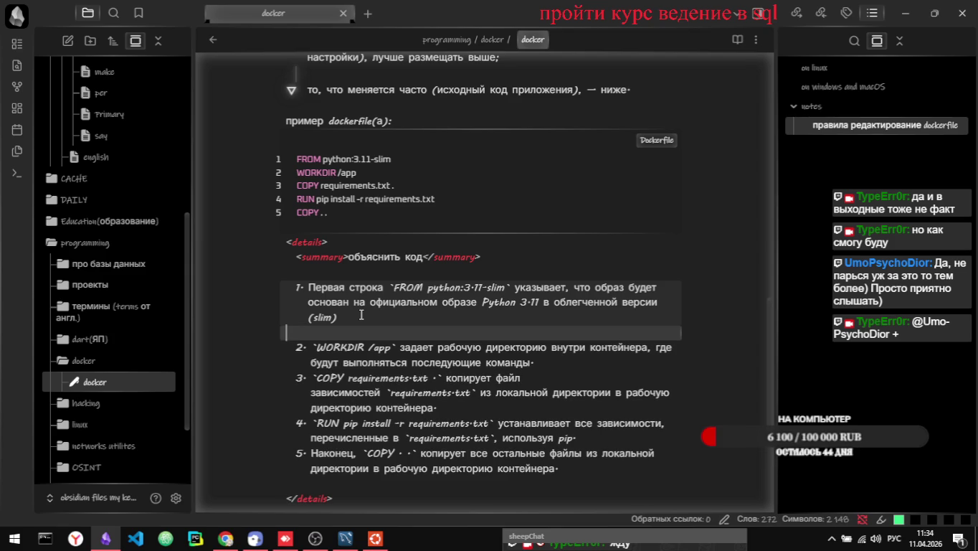
# - Preview the separated item 1 in reading view by toggling the section, then return to editing
pyautogui.hotkey('ctrl', 'e')
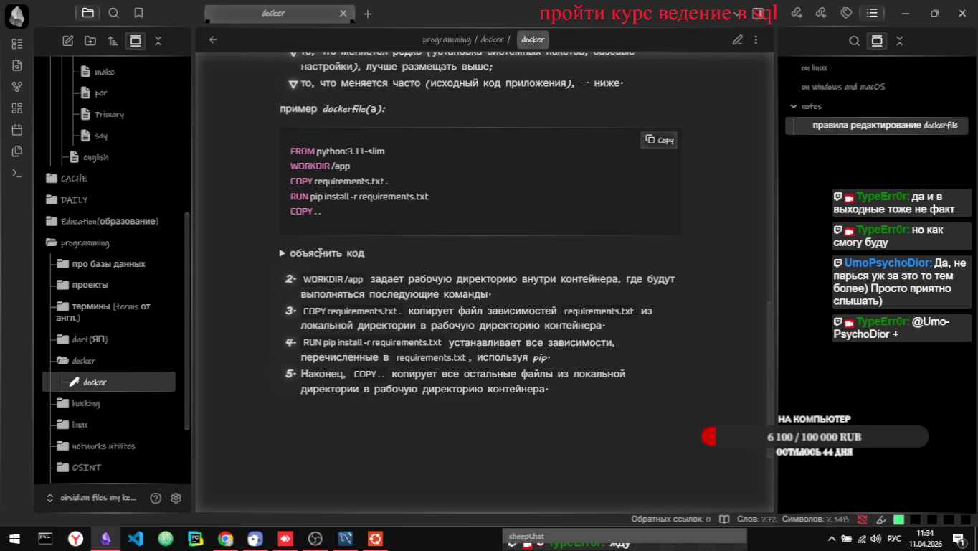
pyautogui.click(307, 253)
pyautogui.click(307, 253)
pyautogui.click(306, 253)
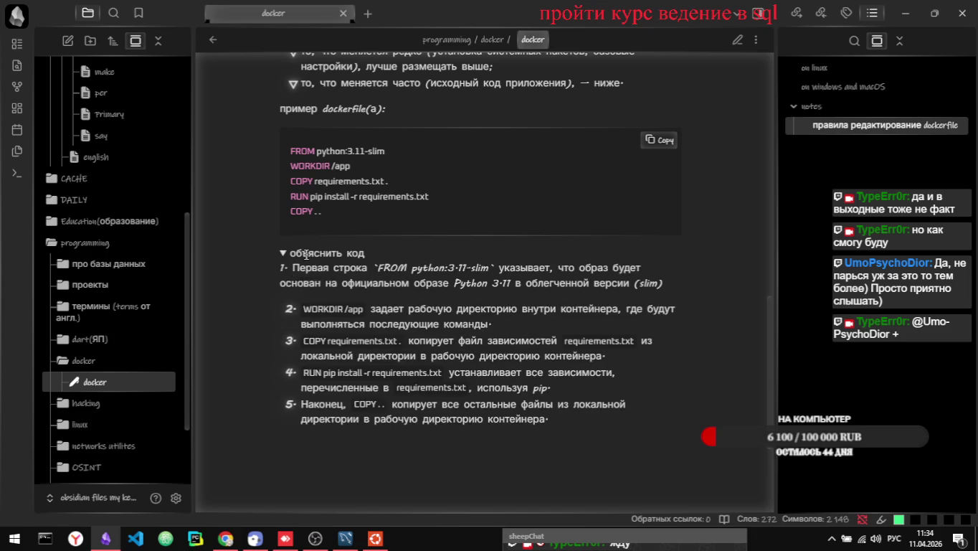
pyautogui.click(306, 254)
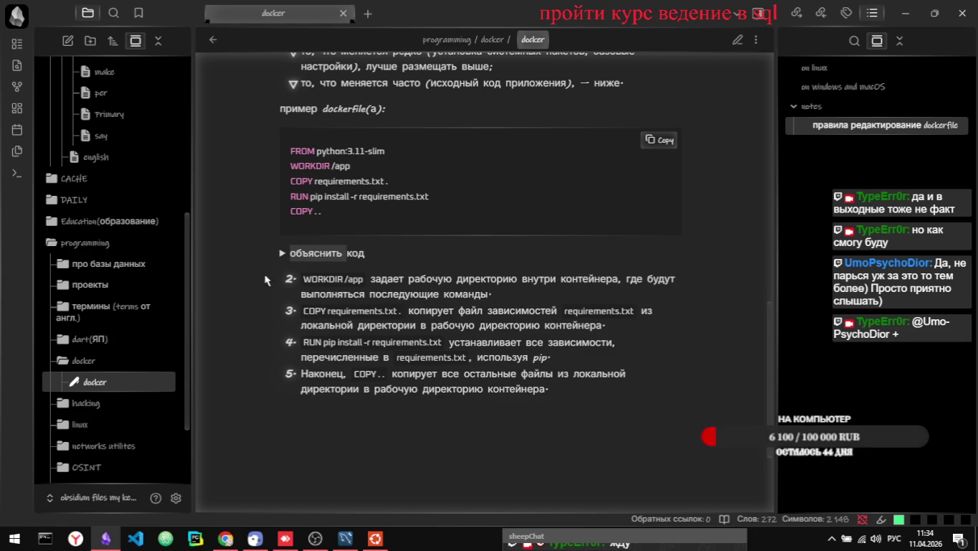
pyautogui.click(309, 251)
pyautogui.click(308, 253)
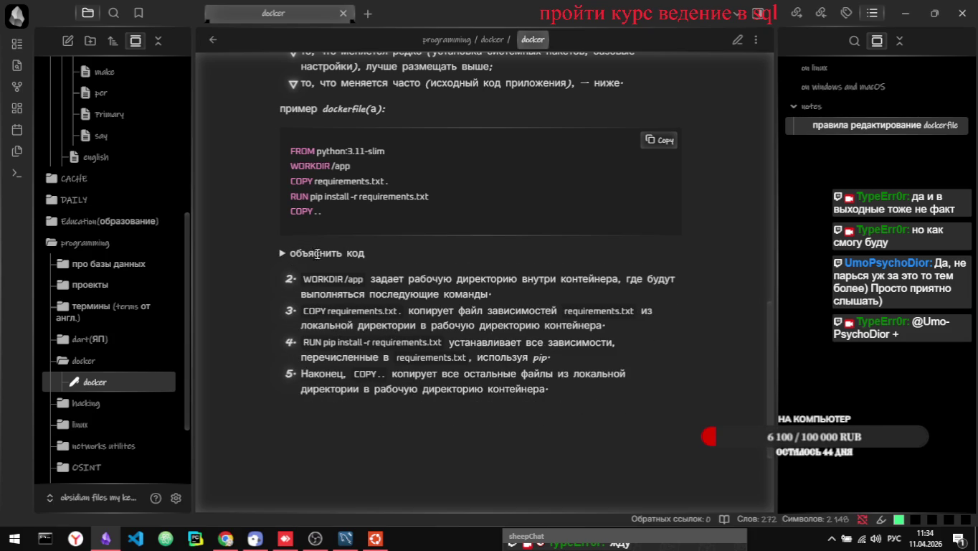
pyautogui.click(316, 252)
pyautogui.click(318, 253)
pyautogui.hotkey('ctrl', 'e')
pyautogui.click(381, 332)
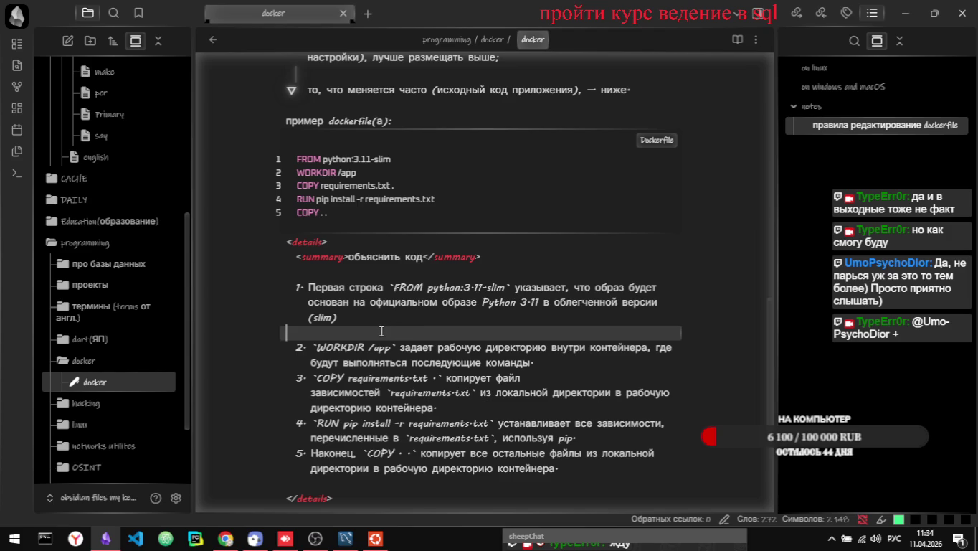
pyautogui.press('Up')
pyautogui.press('Up')
pyautogui.press('Up')
# - Add blank lines after explanation items 2, 3 and 4
pyautogui.scroll(-1, 452, 331)
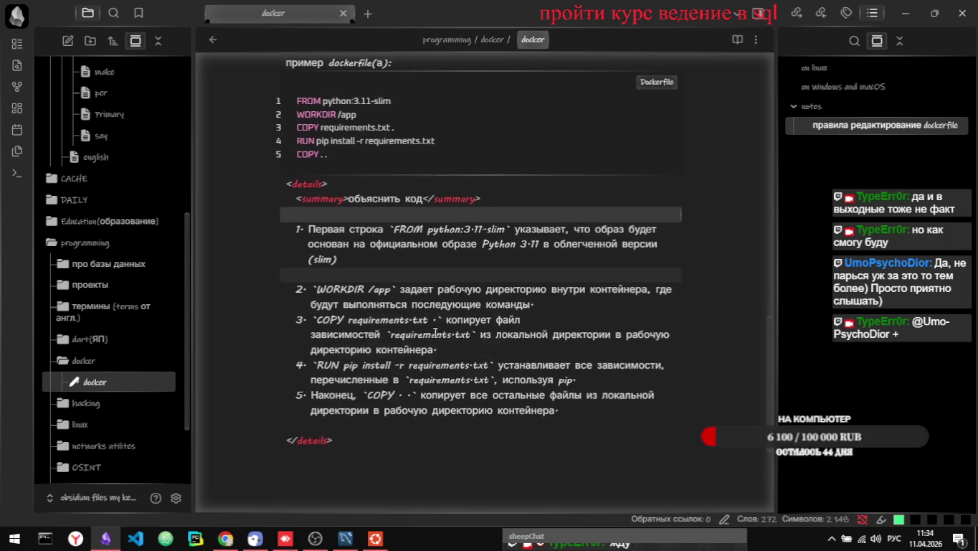
pyautogui.click(534, 323)
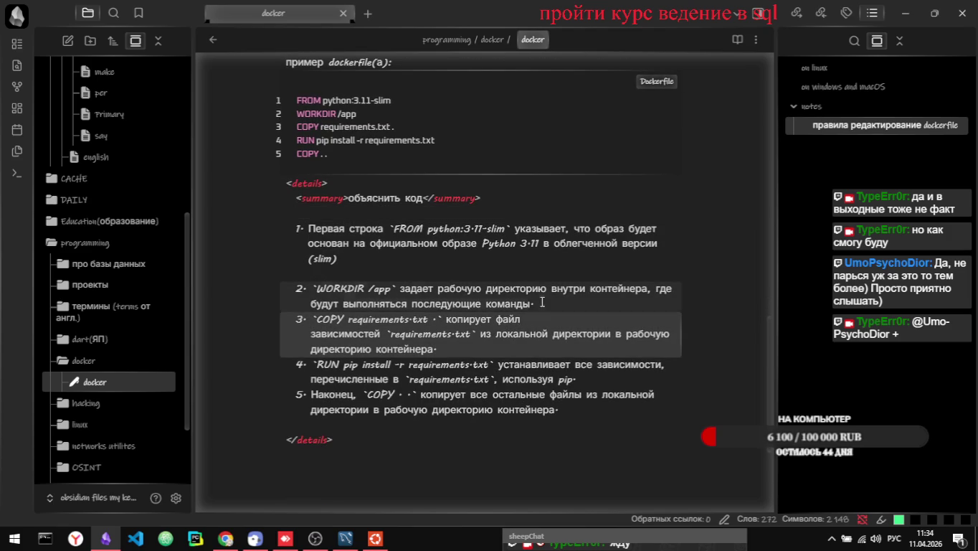
pyautogui.click(542, 302)
pyautogui.press('Return')
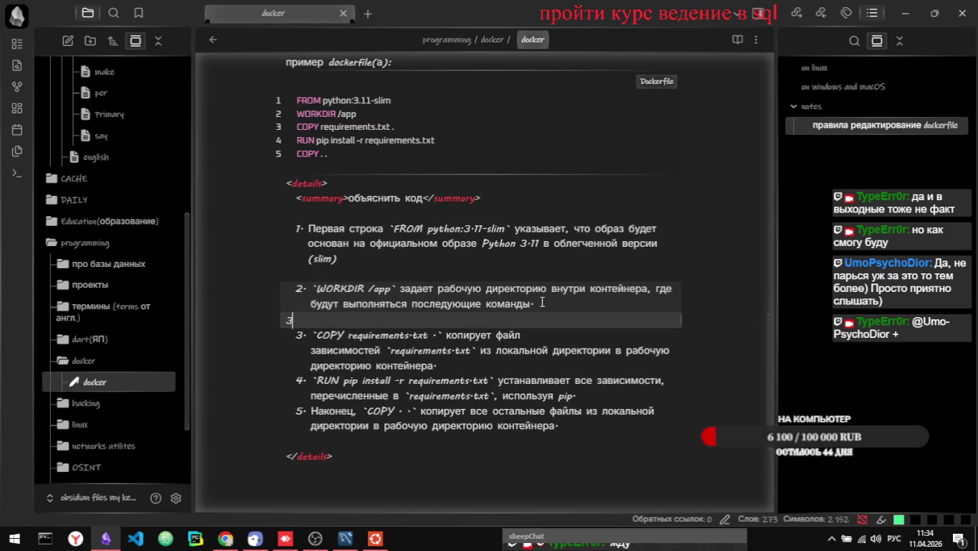
pyautogui.press('Delete')
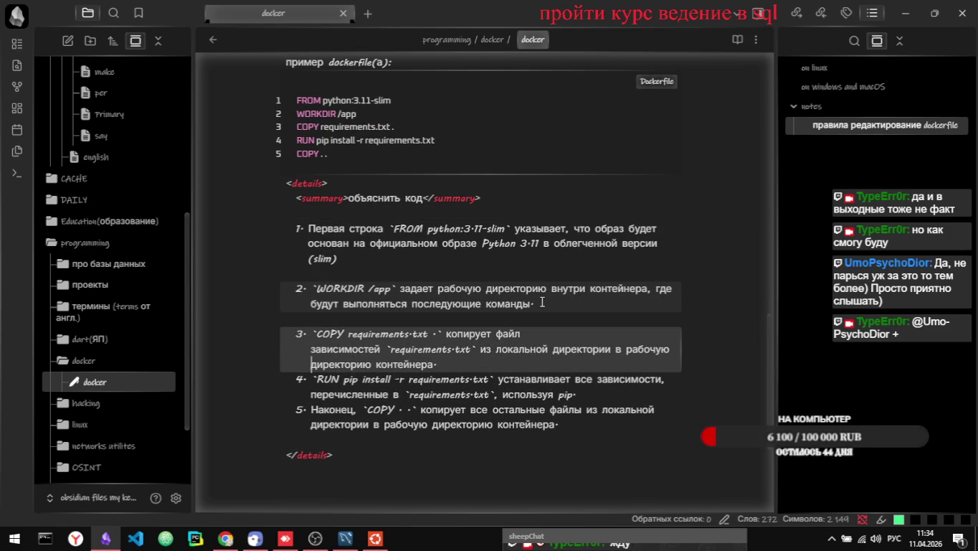
pyautogui.press('Return')
pyautogui.press('Down')
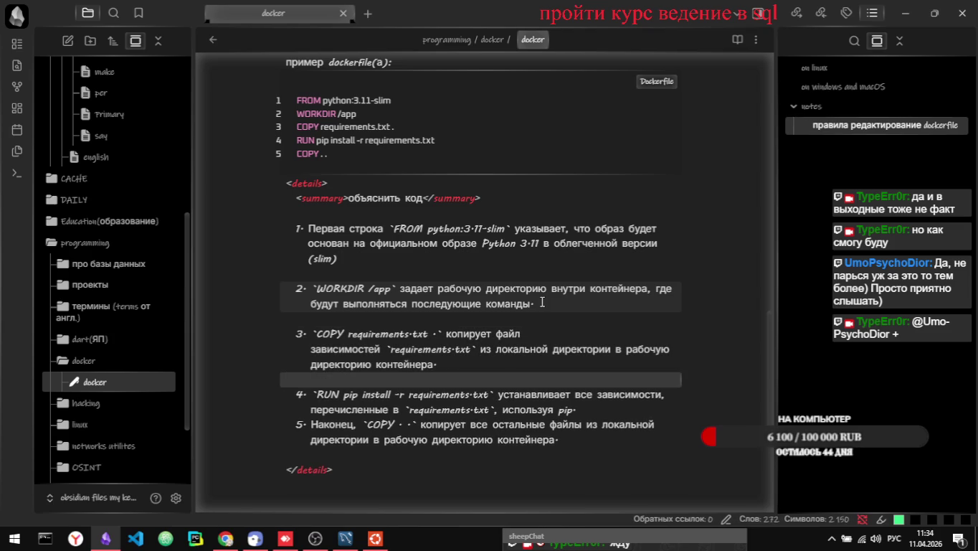
pyautogui.press('End')
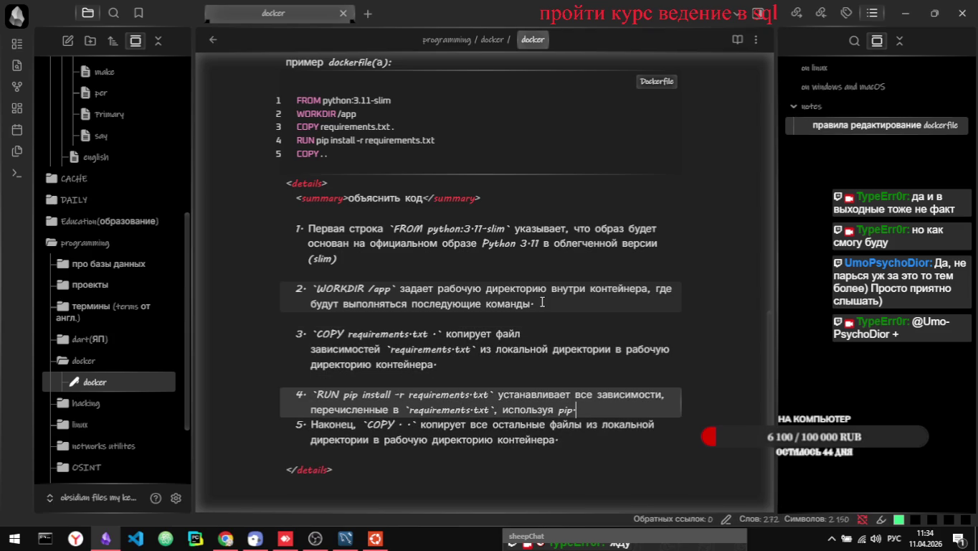
pyautogui.press('Return')
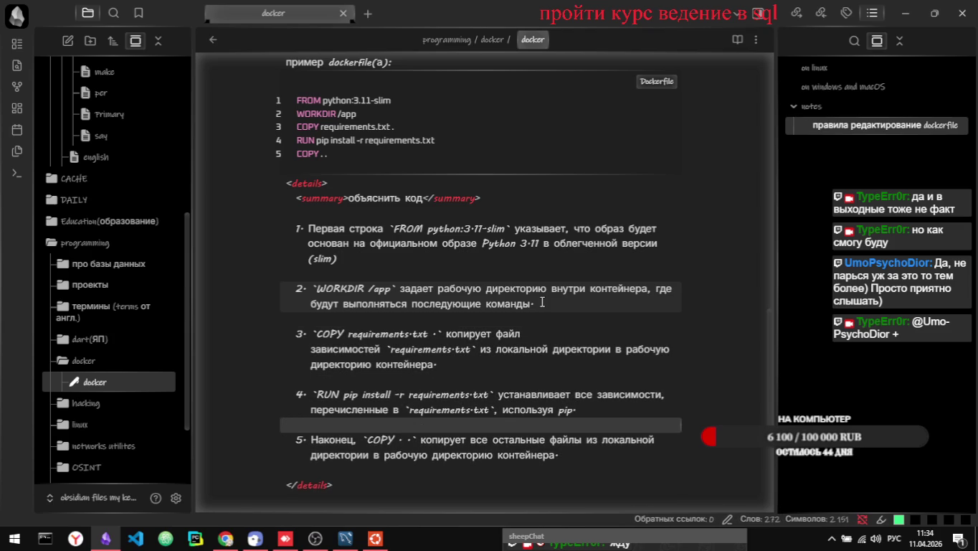
# - Check the spaced-out items in reading view by toggling объяснить код, then resume editing
pyautogui.hotkey('ctrl', 'e')
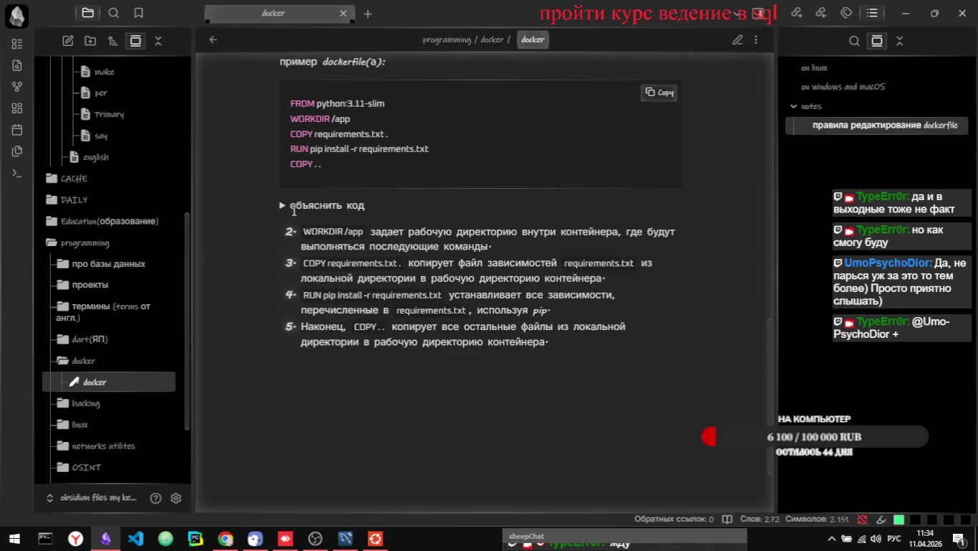
pyautogui.click(287, 207)
pyautogui.click(284, 205)
pyautogui.click(284, 206)
pyautogui.click(285, 205)
pyautogui.click(284, 206)
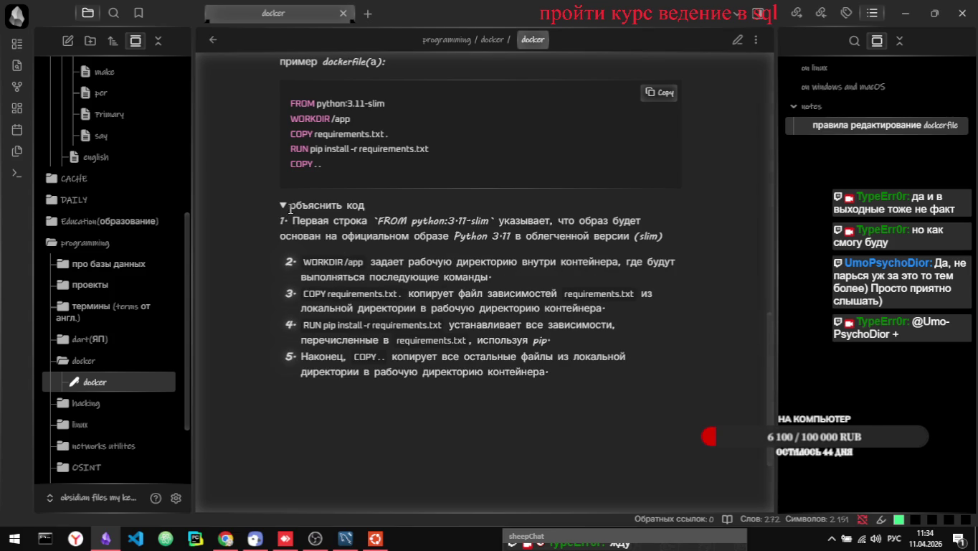
pyautogui.hotkey('ctrl', 'e')
# - Remove the blank lines between the numbered explanation items
pyautogui.scroll(-1, 427, 356)
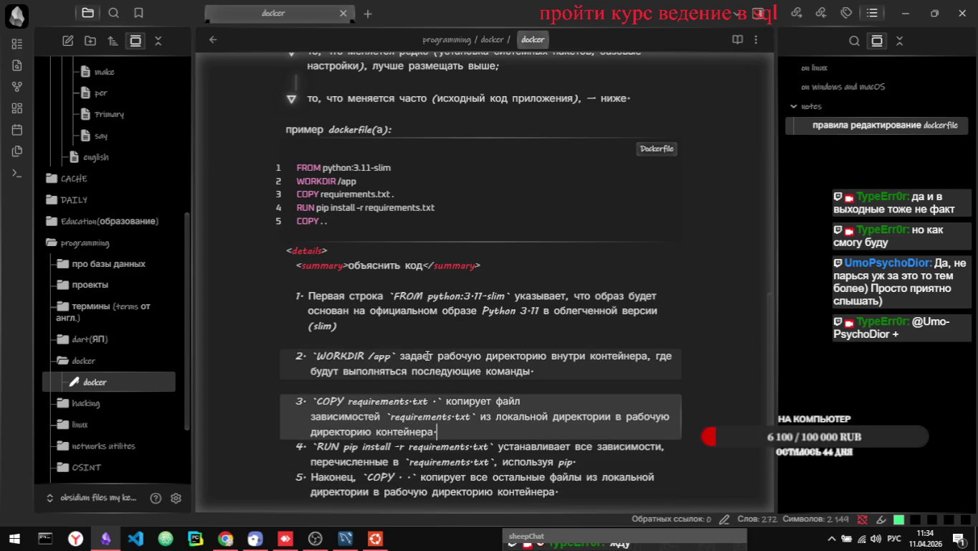
pyautogui.press('Up')
pyautogui.press('Up')
pyautogui.press('Up')
pyautogui.press('BackSpace')
pyautogui.press('Up')
pyautogui.press('Up')
pyautogui.press('BackSpace')
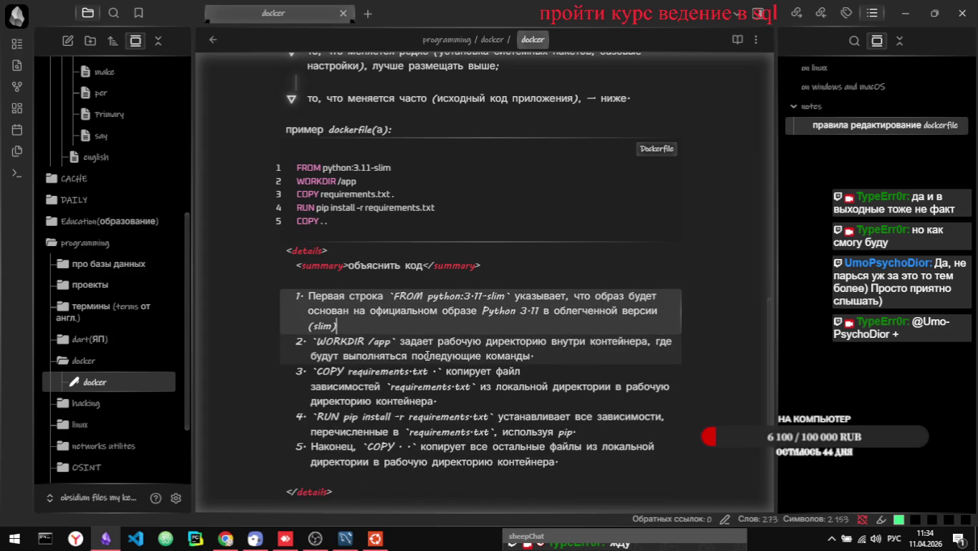
pyautogui.press('Up')
pyautogui.press('Up')
pyautogui.press('Up')
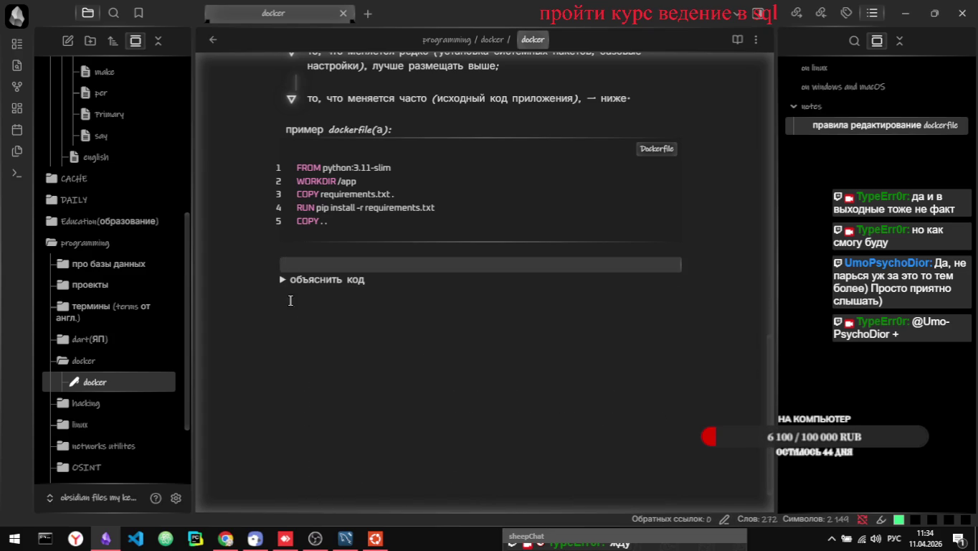
# - Reveal the details block's raw markup and undo an accidental deletion under the summary
pyautogui.click(282, 280)
pyautogui.click(282, 280)
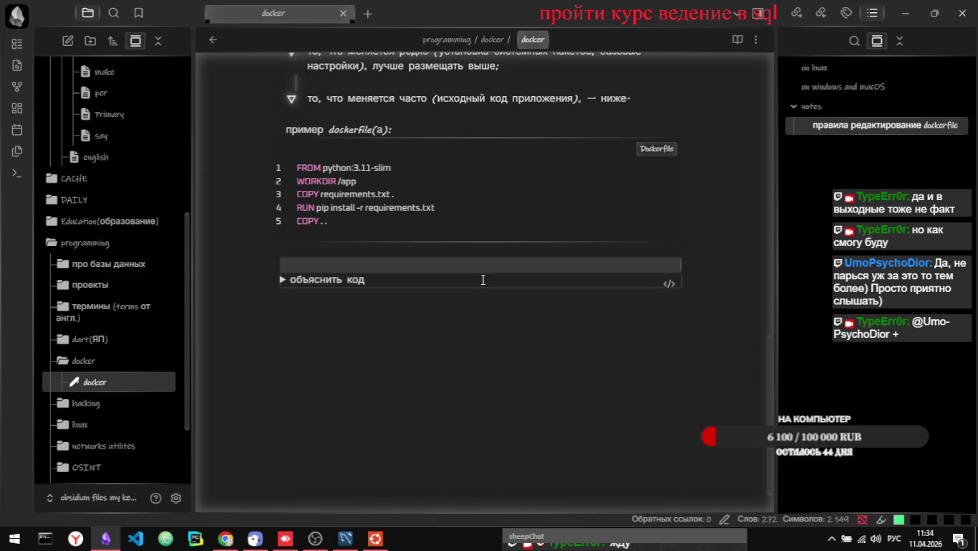
pyautogui.click(669, 286)
pyautogui.scroll(-1, 426, 331)
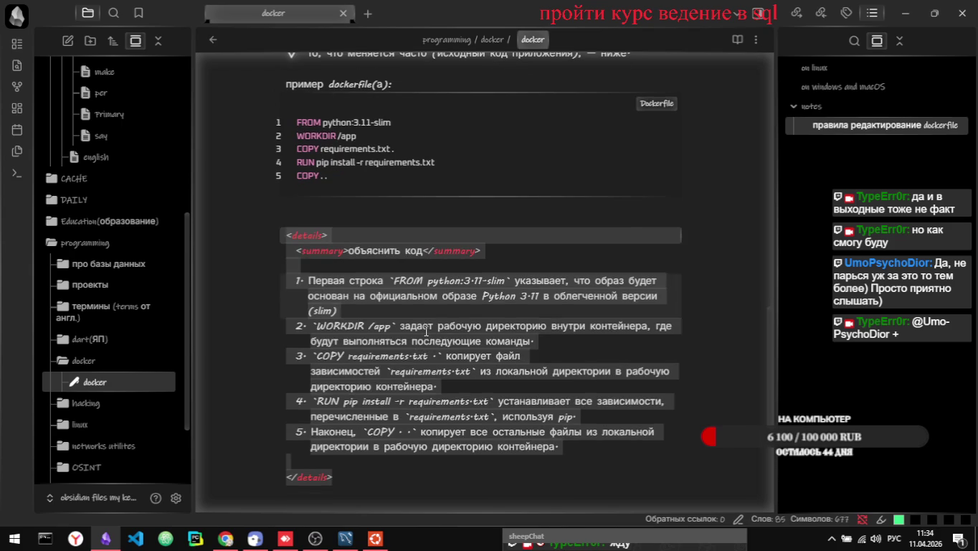
pyautogui.click(337, 310)
pyautogui.click(336, 266)
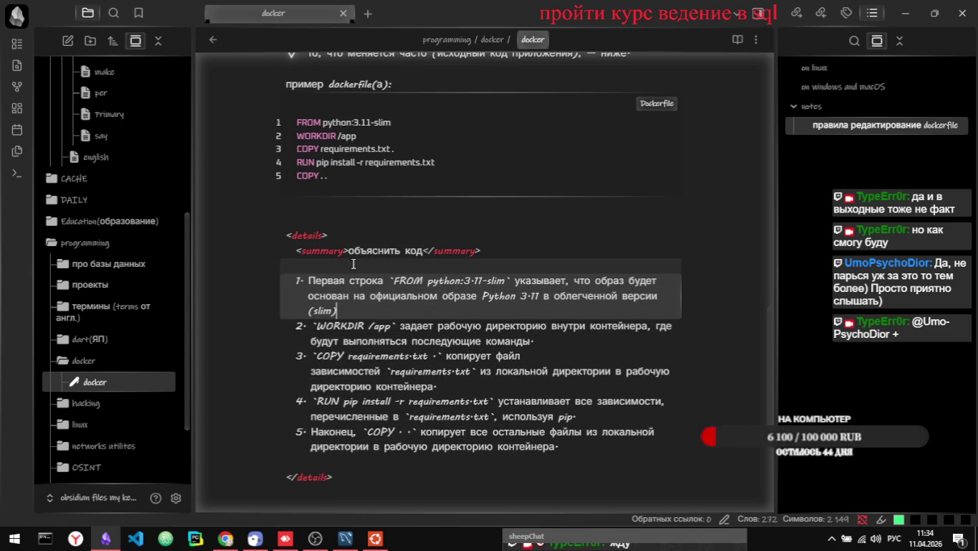
pyautogui.click(352, 264)
pyautogui.press('BackSpace')
pyautogui.press('BackSpace')
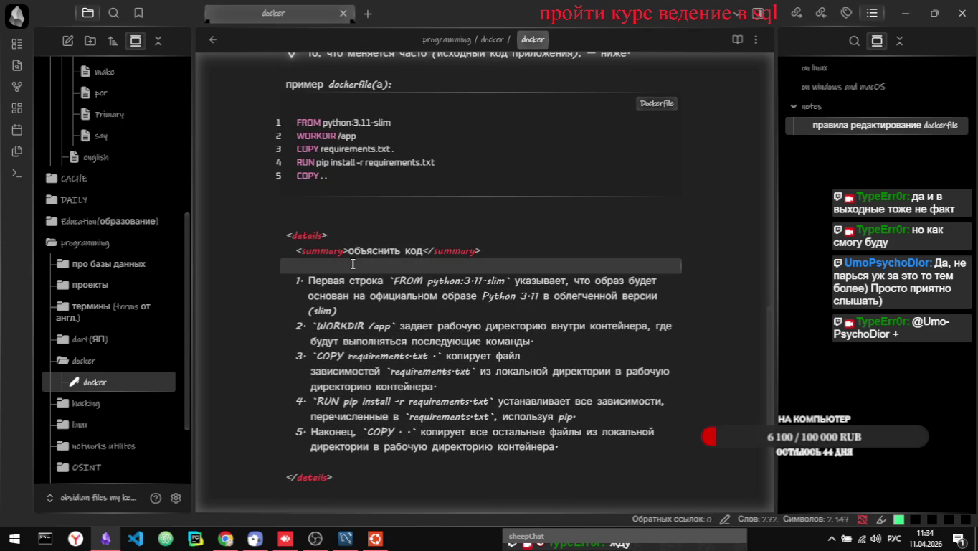
pyautogui.hotkey('ctrl', 'z')
# - Delete the trailing space after (slim), checking the result in reading view
pyautogui.press('Right')
pyautogui.press('Right')
pyautogui.press('Right')
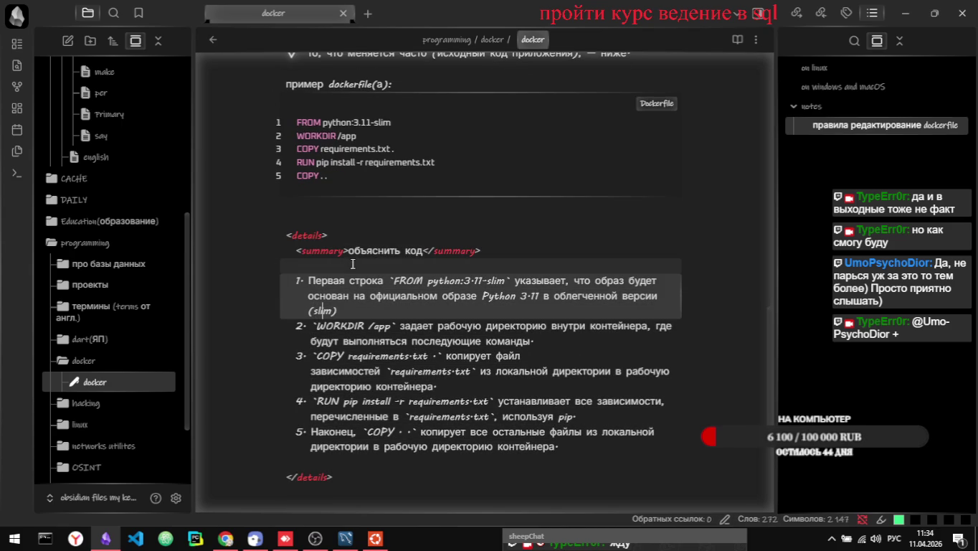
pyautogui.press('BackSpace')
pyautogui.press('BackSpace')
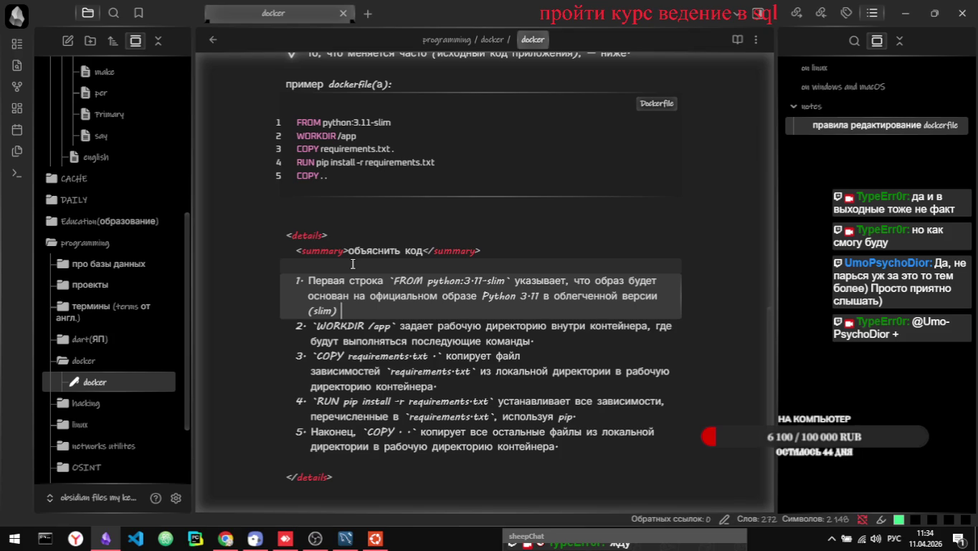
pyautogui.hotkey('ctrl', 'e')
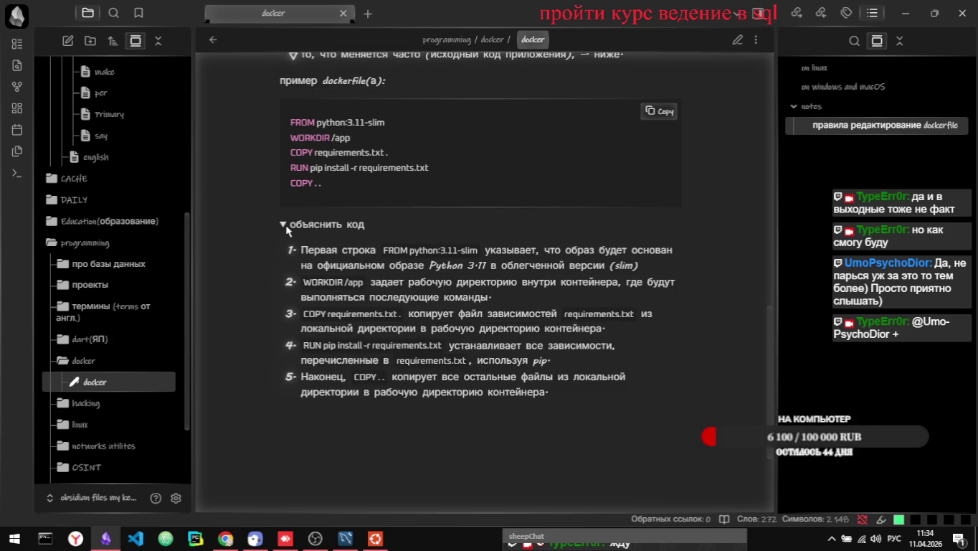
pyautogui.hotkey('ctrl', 'e')
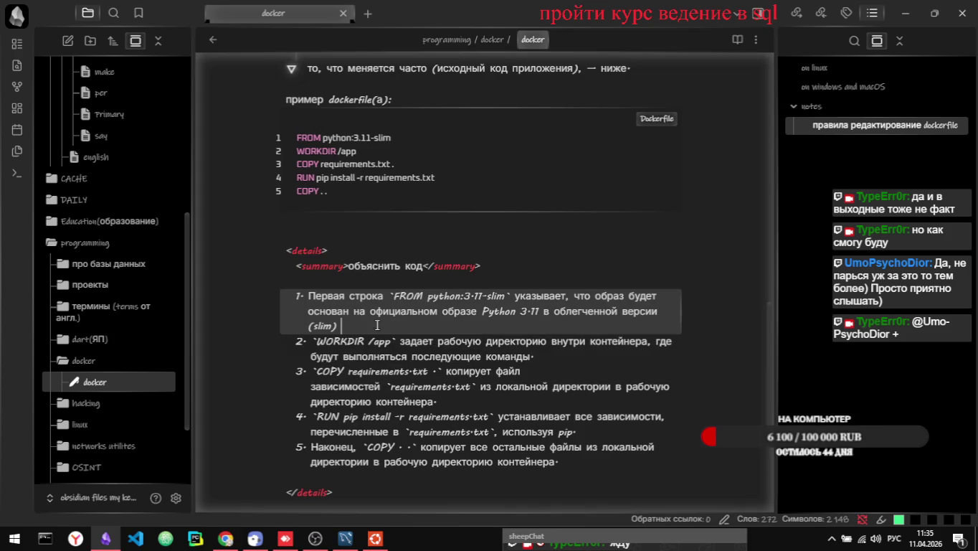
pyautogui.press('BackSpace')
pyautogui.hotkey('ctrl', 'e')
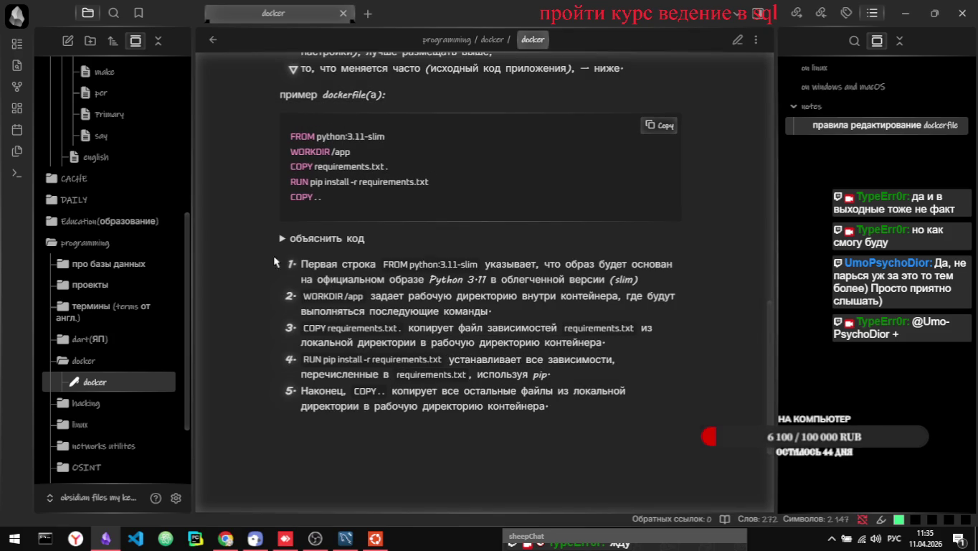
pyautogui.hotkey('ctrl', 'e')
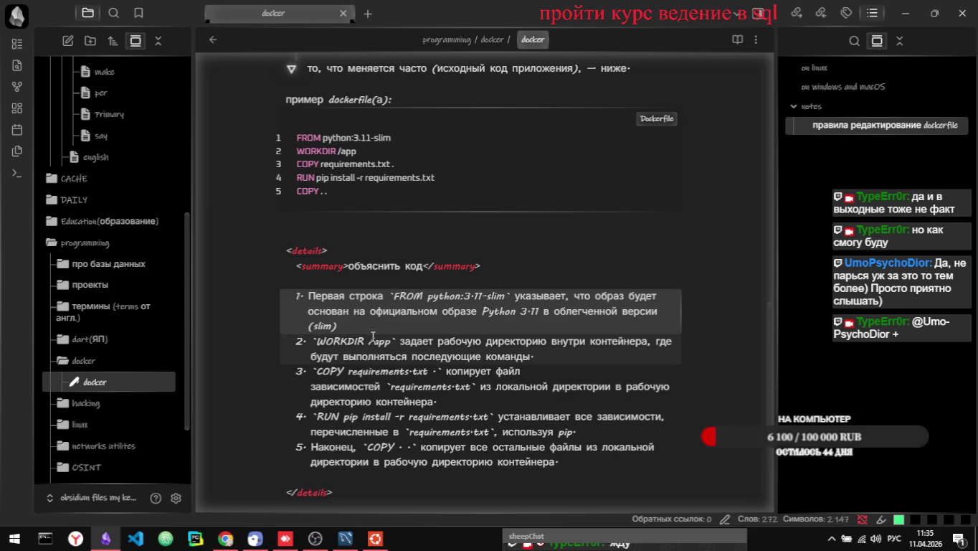
# - Delete the blank lines under <summary> and above </details>, then preview in reading view
pyautogui.scroll(-1, 365, 320)
pyautogui.click(378, 246)
pyautogui.press('BackSpace')
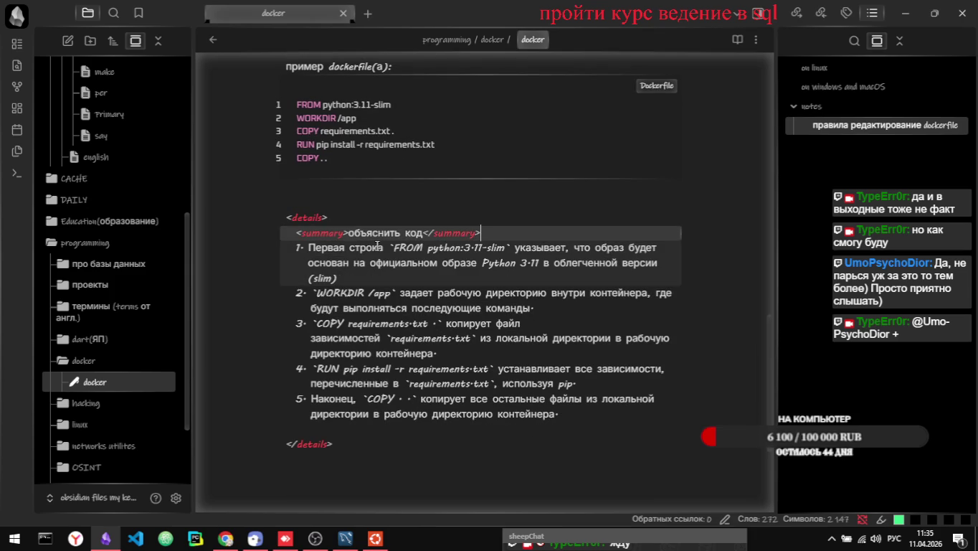
pyautogui.click(365, 431)
pyautogui.press('BackSpace')
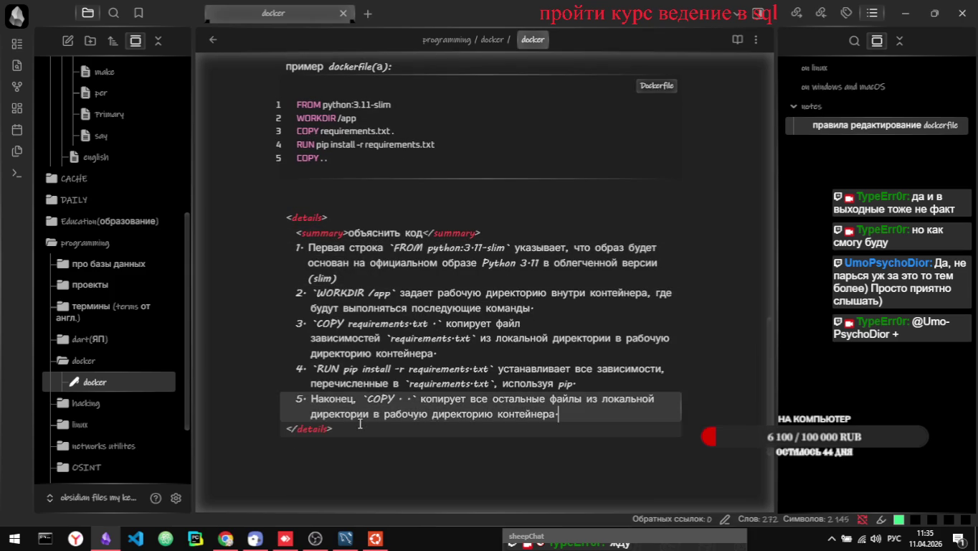
pyautogui.hotkey('ctrl', 'e')
# - Check the expanded объяснить код section in reading view
pyautogui.click(284, 254)
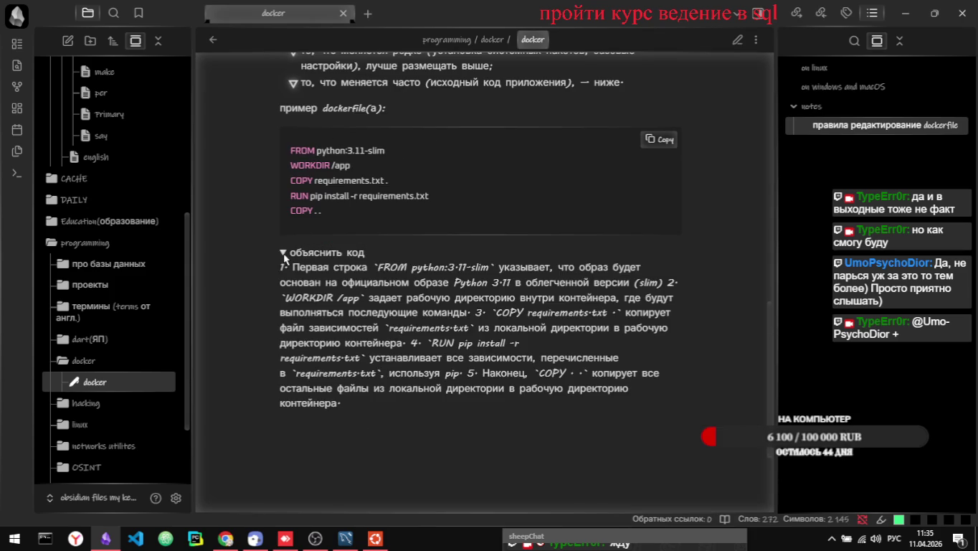
pyautogui.click(285, 256)
pyautogui.click(284, 255)
pyautogui.hotkey('ctrl', 'e')
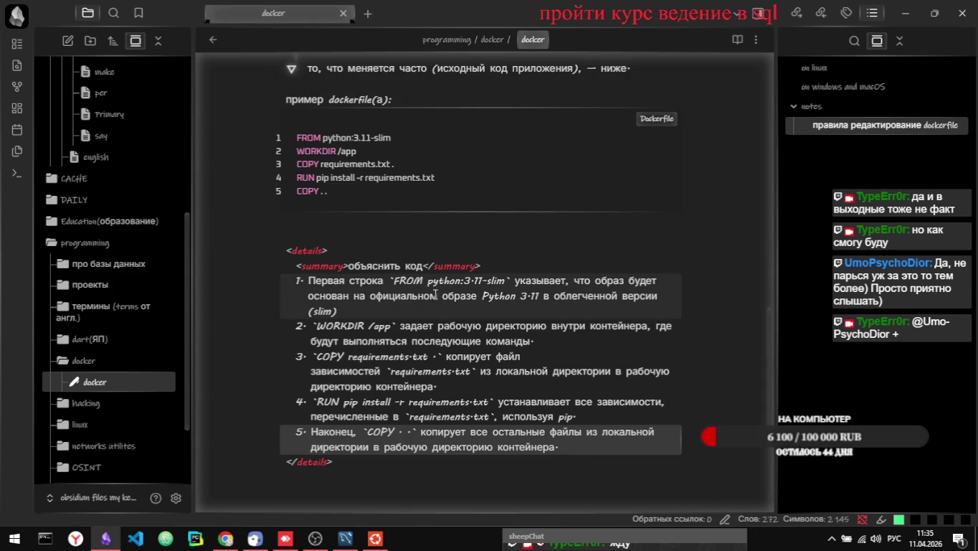
pyautogui.hotkey('ctrl', 'e')
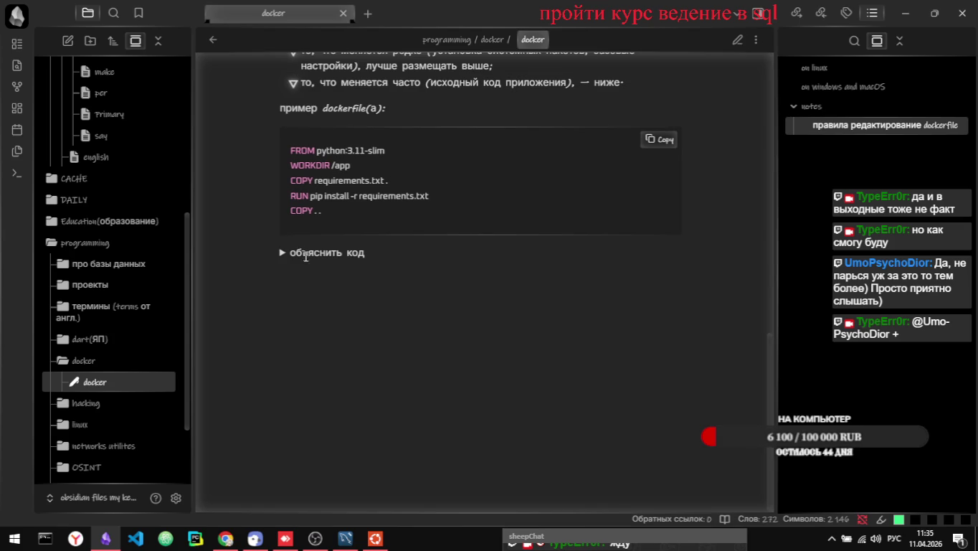
pyautogui.click(284, 254)
pyautogui.hotkey('ctrl', 'e')
# - Add a new line after the (slim) item and strip its number, leaving it blank
pyautogui.click(350, 316)
pyautogui.press('Return')
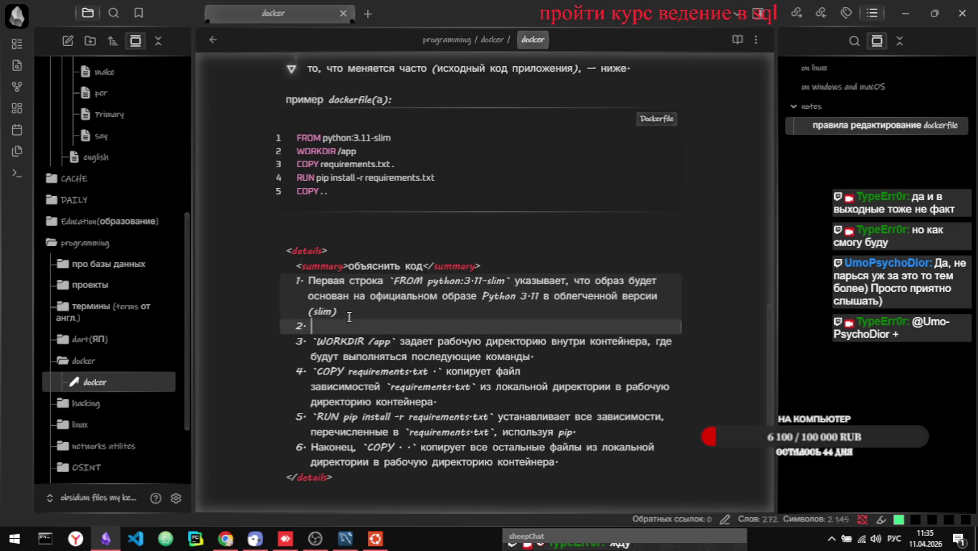
pyautogui.hotkey('ctrl', 'e')
pyautogui.click(284, 254)
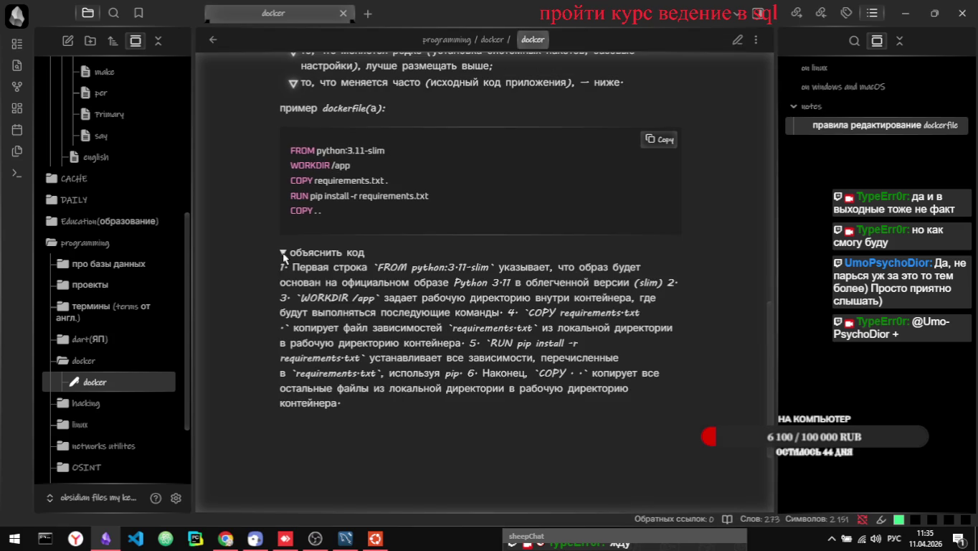
pyautogui.hotkey('ctrl', 'e')
pyautogui.click(326, 320)
pyautogui.press('BackSpace')
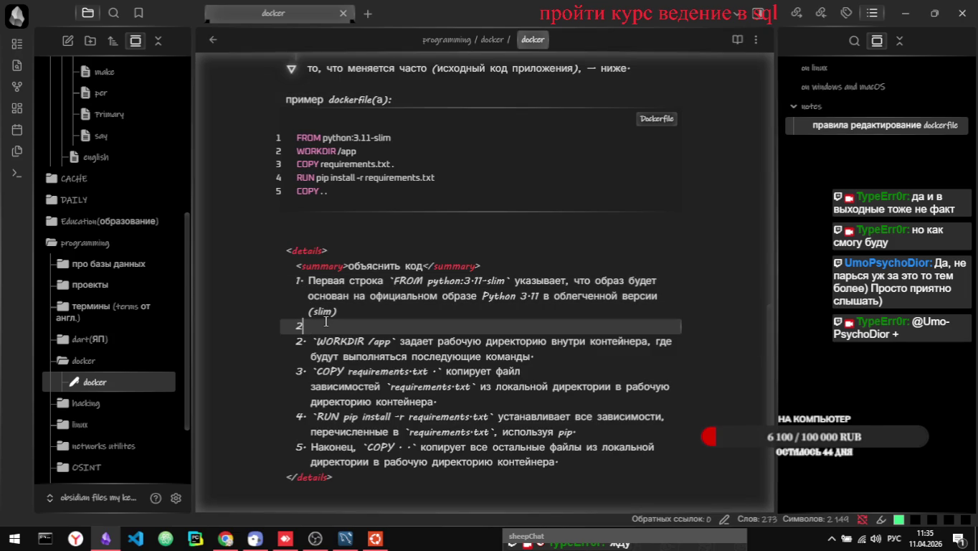
pyautogui.hotkey('ctrl', 'e')
pyautogui.click(284, 253)
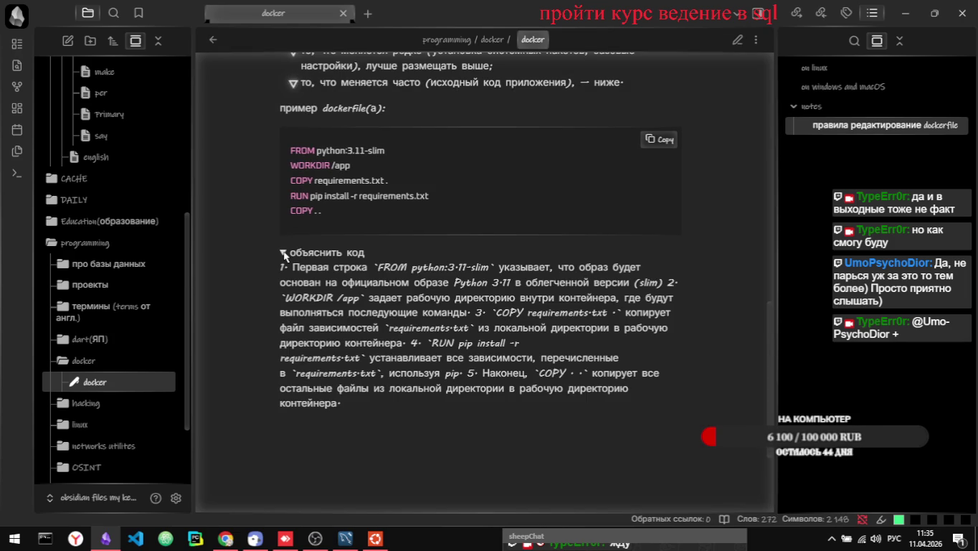
pyautogui.click(284, 253)
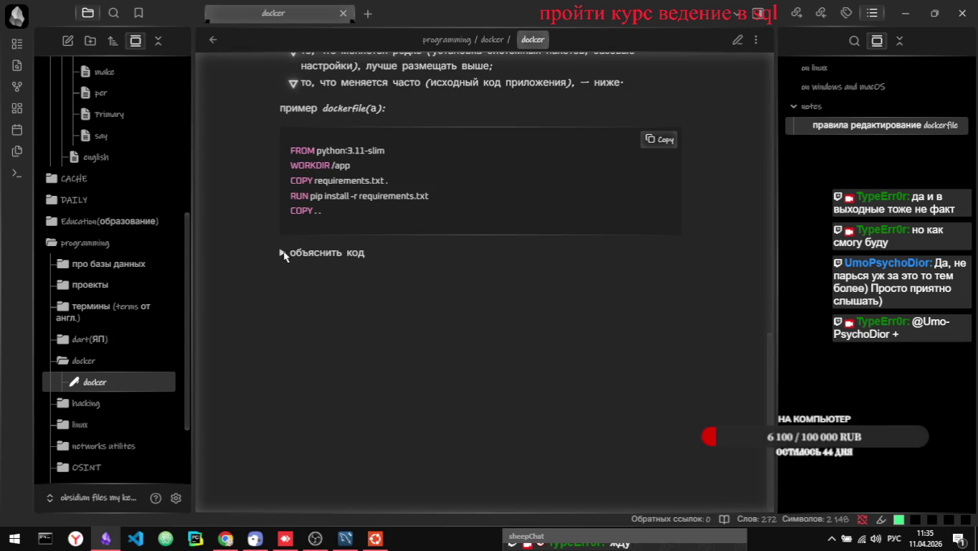
pyautogui.hotkey('ctrl', 'e')
pyautogui.click(366, 328)
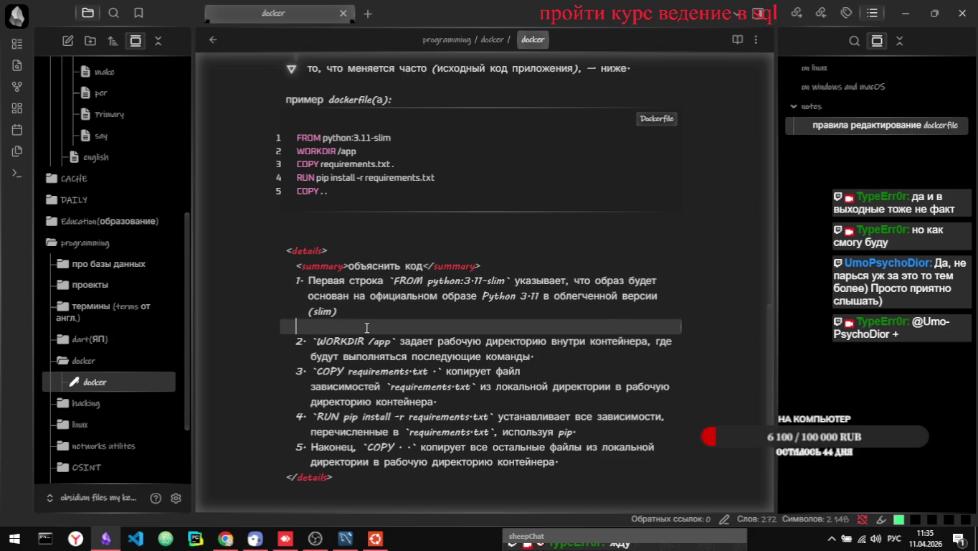
# - Select the whole <details> block source and bring up the Habr Docker article in Chrome
pyautogui.hotkey('alt', 'Tab')
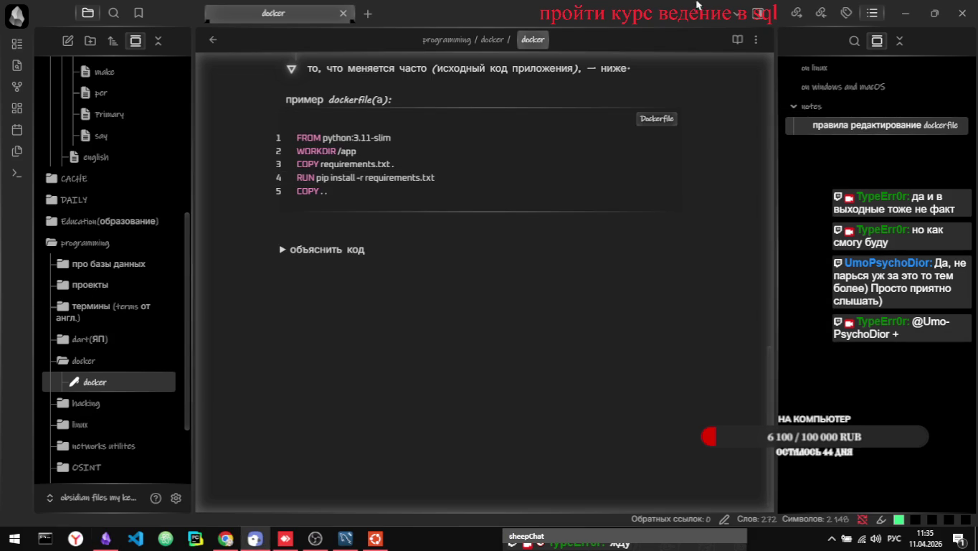
pyautogui.hotkey('alt', 'Tab')
pyautogui.hotkey('alt', 'Tab')
pyautogui.hotkey('alt', 'Tab')
pyautogui.press('Escape')
pyautogui.click(283, 238)
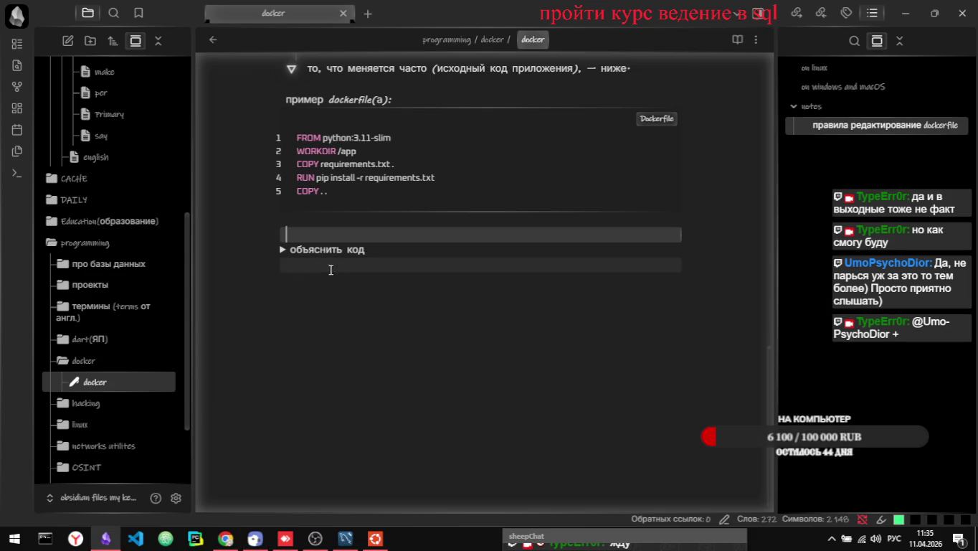
pyautogui.click(282, 248)
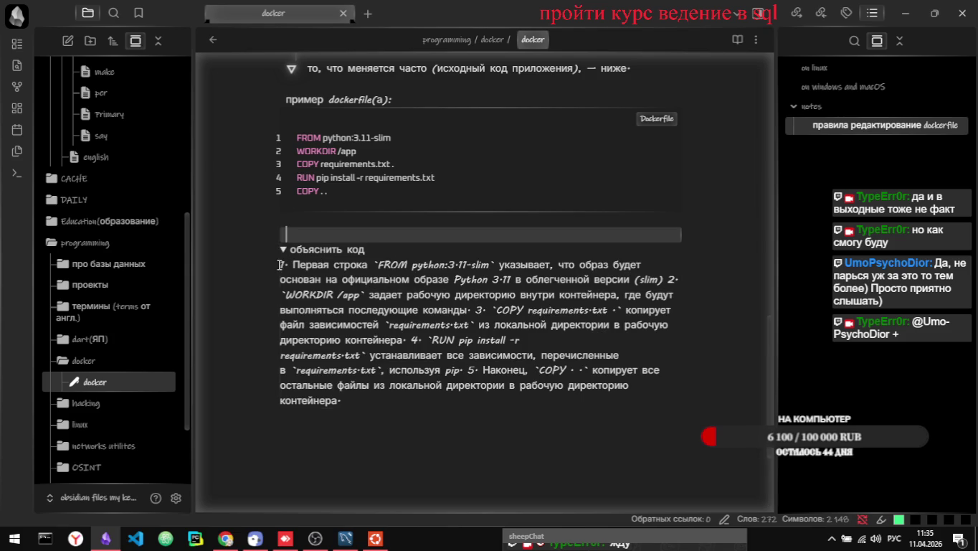
pyautogui.moveTo(386, 399); pyautogui.dragTo(272, 286)
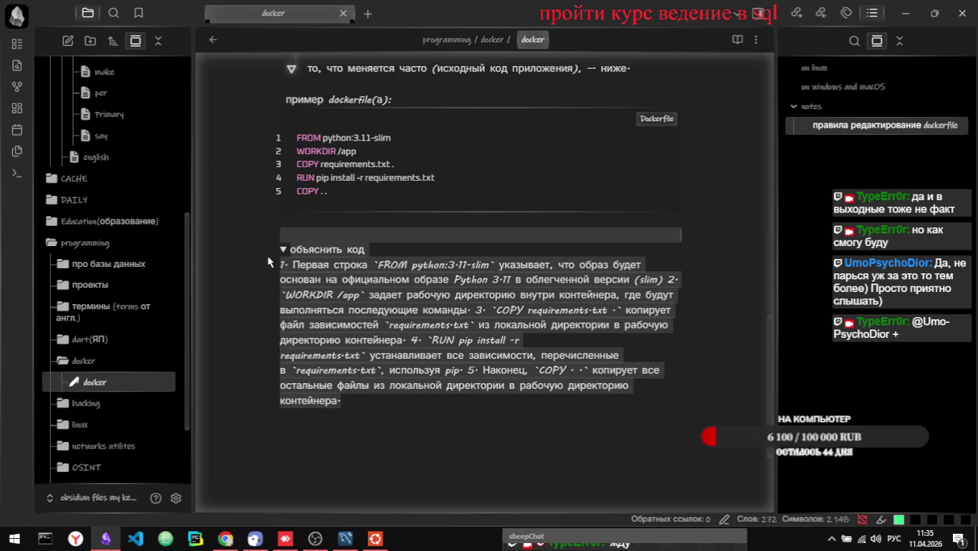
pyautogui.click(284, 250)
pyautogui.click(283, 249)
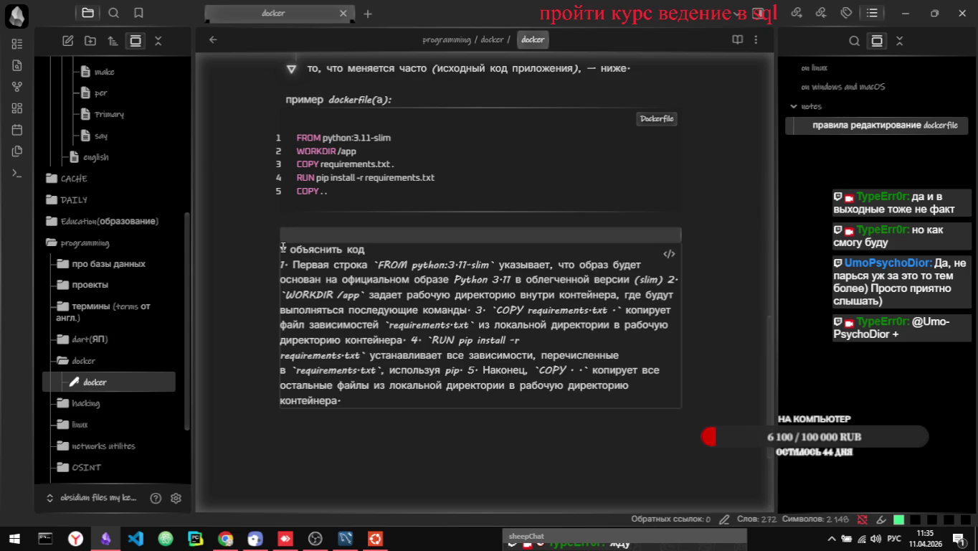
pyautogui.click(668, 250)
pyautogui.click(377, 483)
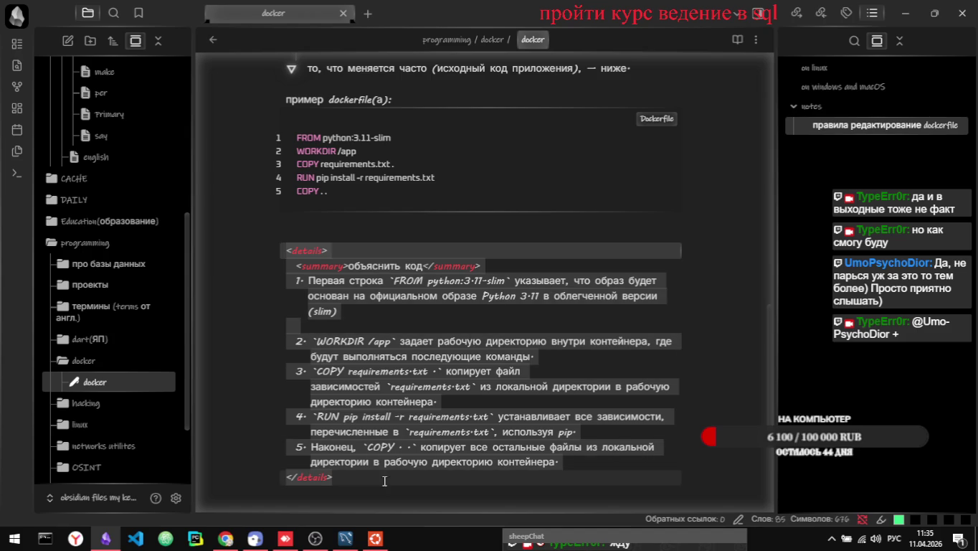
pyautogui.moveTo(378, 484)
pyautogui.mouseDown()
pyautogui.moveTo(323, 442)
pyautogui.moveTo(262, 256)
pyautogui.mouseUp()
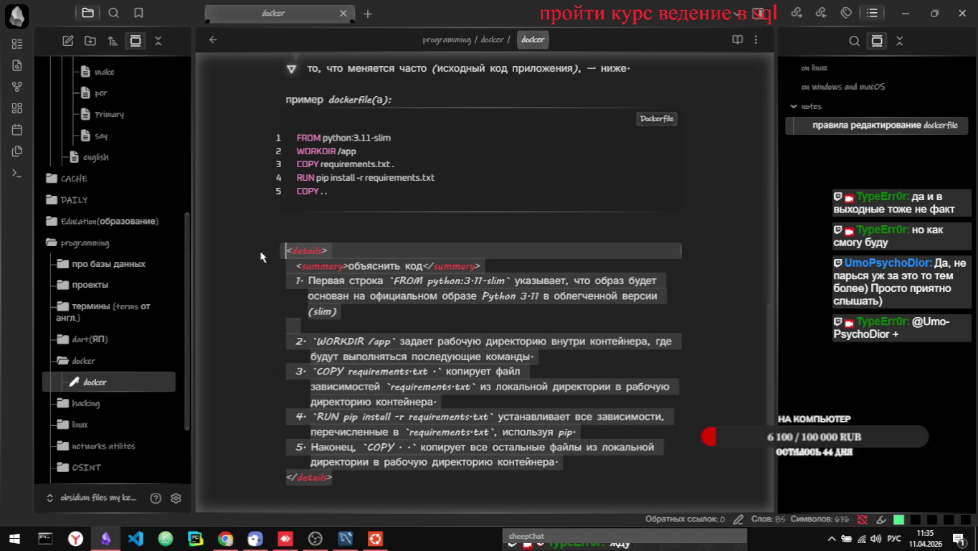
pyautogui.hotkey('alt', 'Tab')
pyautogui.hotkey('alt', 'Tab')
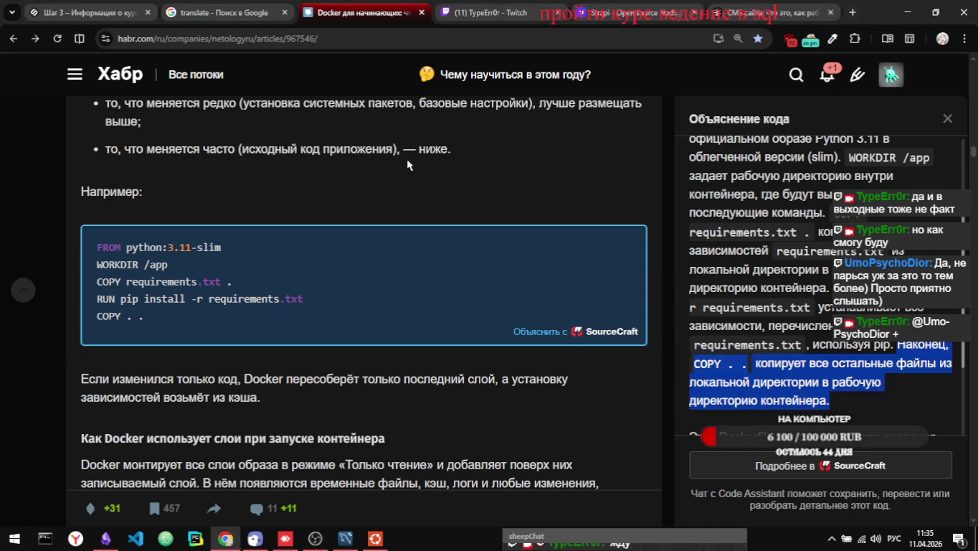
# - In a new tab on Perplexity, type the prompt 'отредактируй текст markdown'
pyautogui.hotkey('ctrl', 't')
pyautogui.click(28, 61)
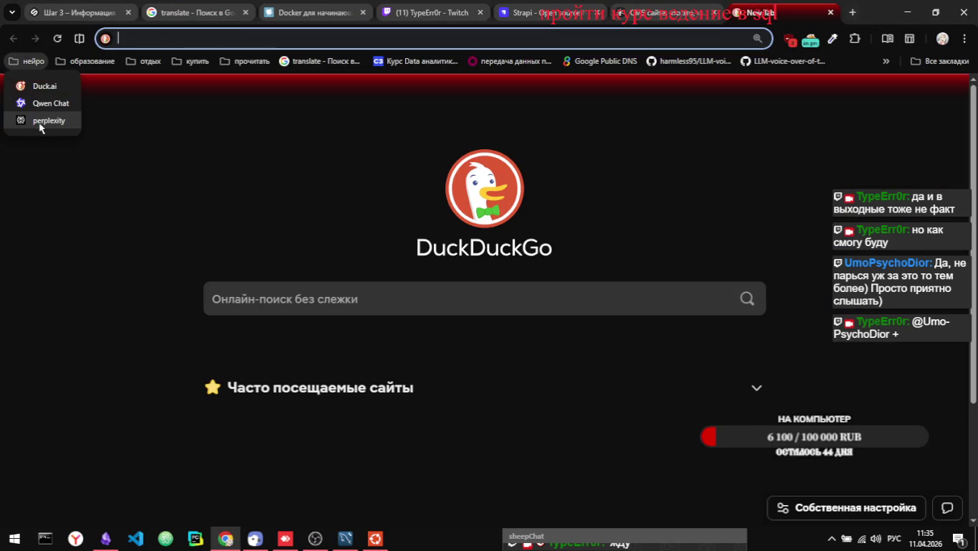
pyautogui.click(41, 127)
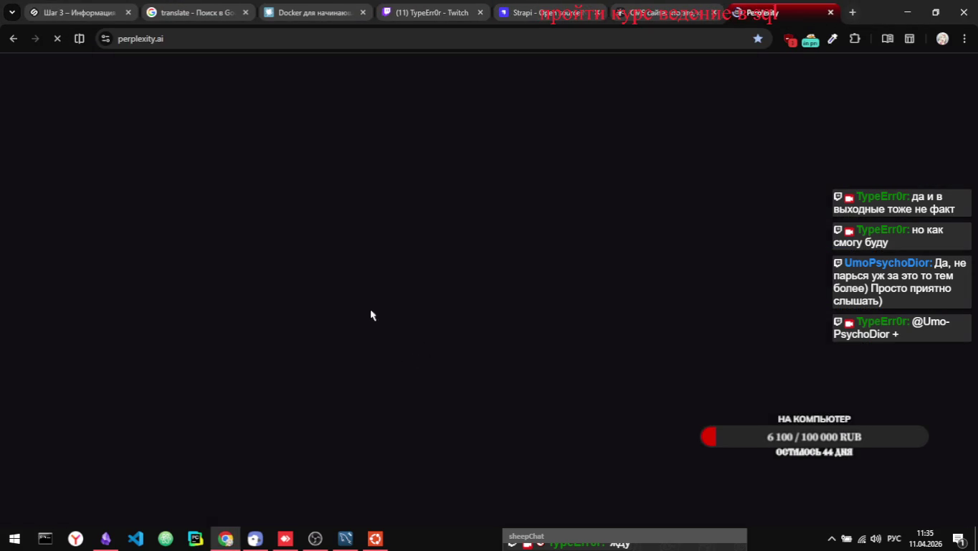
pyautogui.write('o')
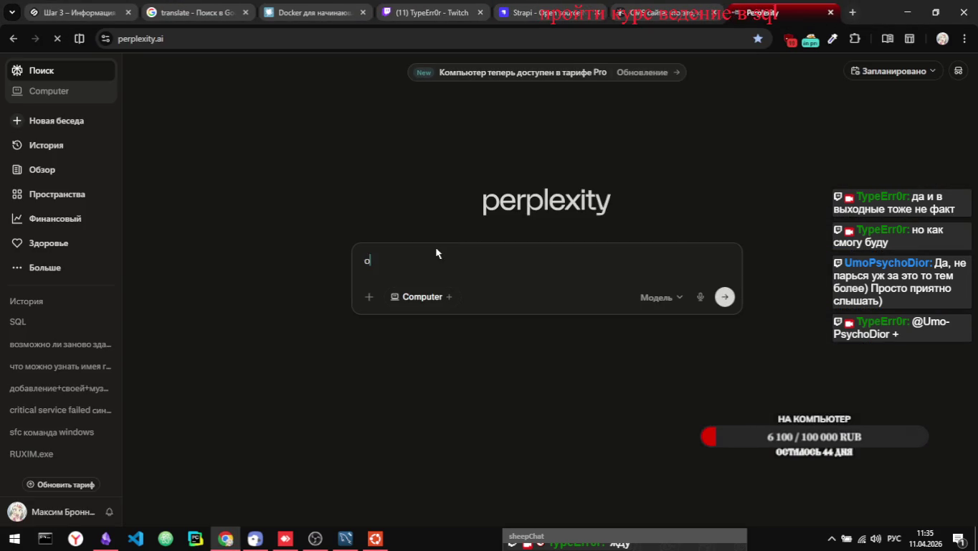
pyautogui.write('тредактиру')
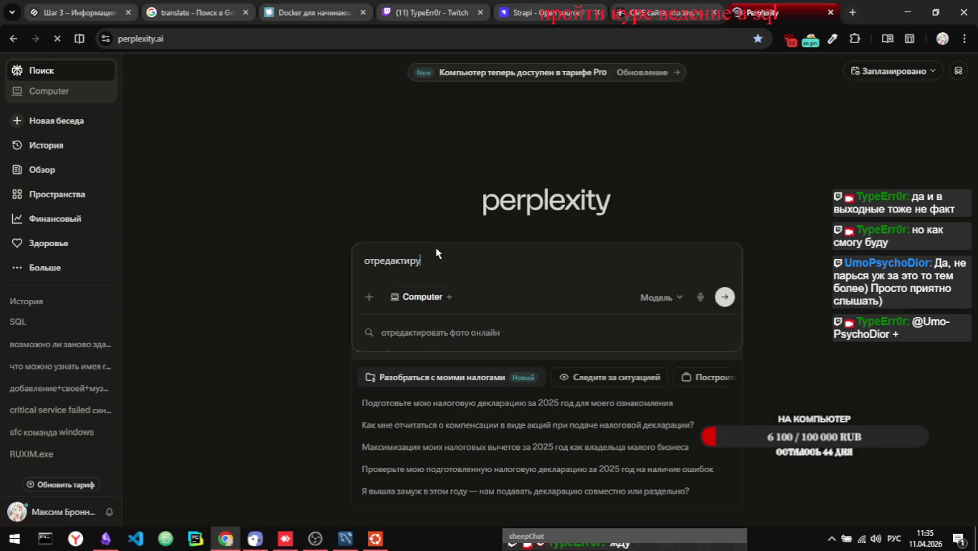
pyautogui.write('й ')
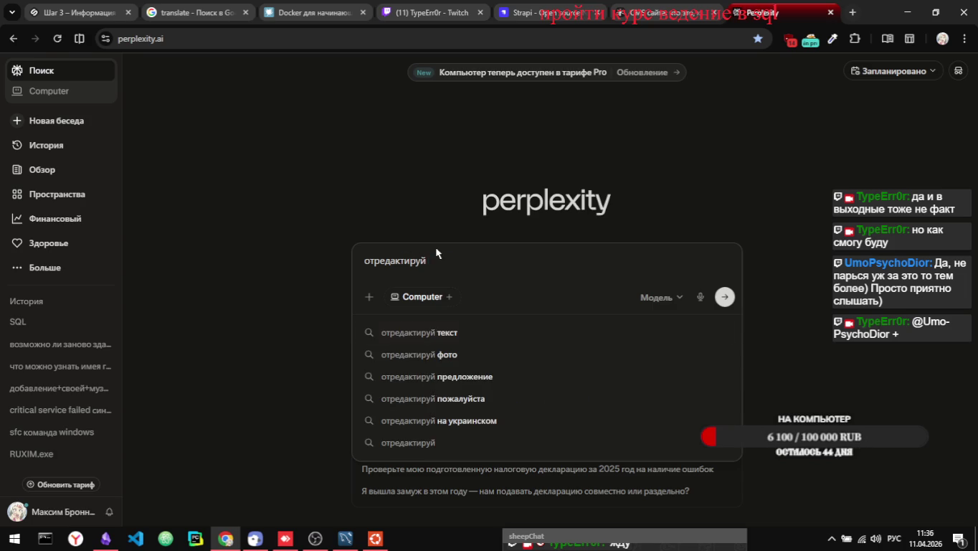
pyautogui.write('текст')
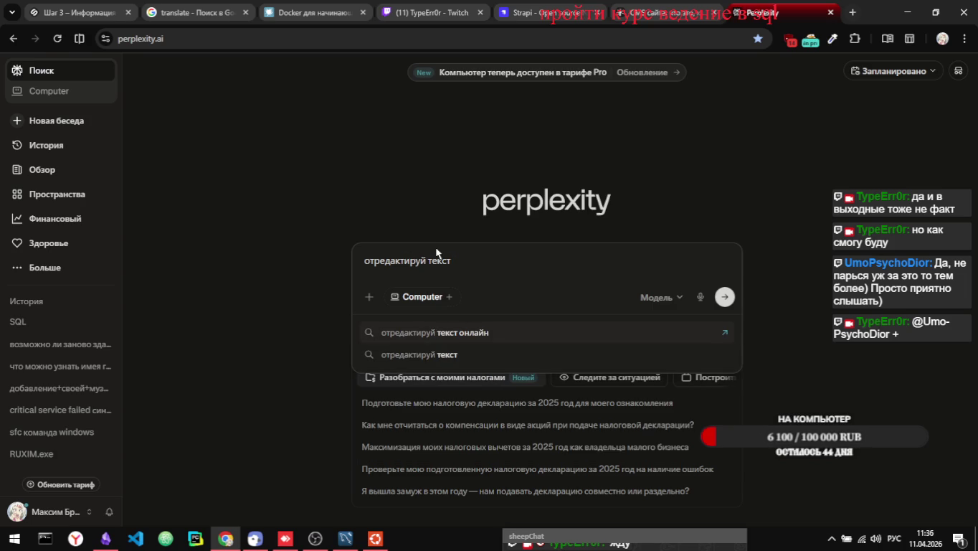
pyautogui.write(' ьф')
pyautogui.press('BackSpace')
pyautogui.press('BackSpace')
pyautogui.hotkey('alt', 'shift')
pyautogui.write('rkdown')
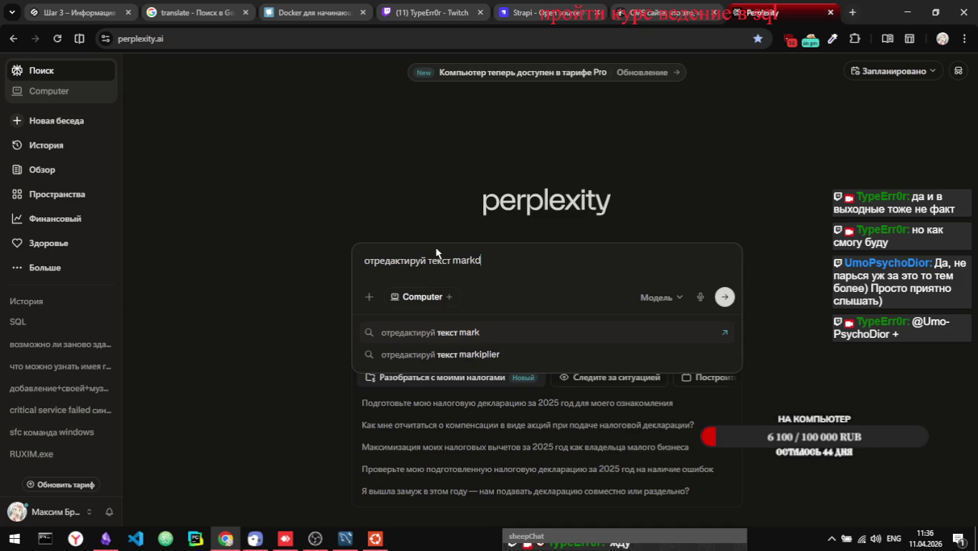
# - Browse saved bookmarks in another tab, then paste and undo the explanation in Perplexity's prompt
pyautogui.click(853, 12)
pyautogui.click(887, 61)
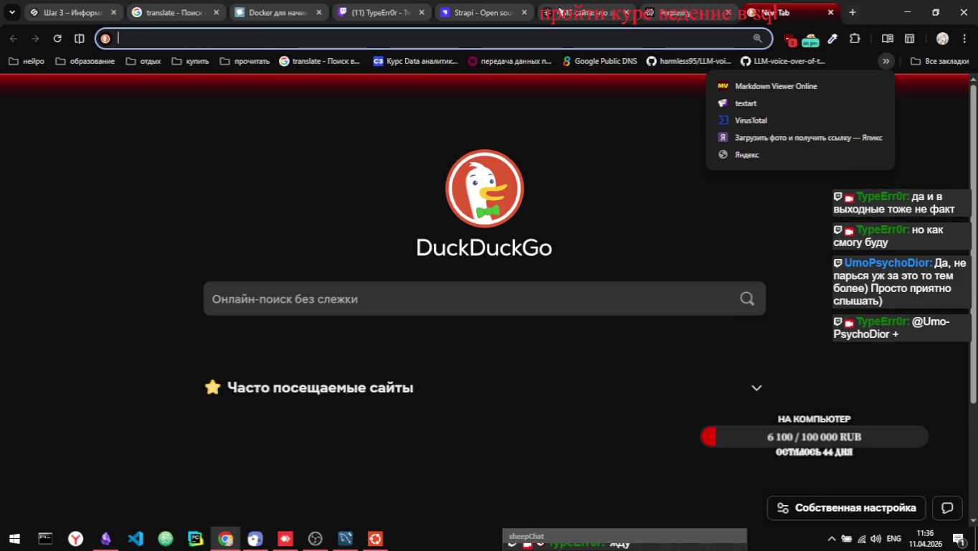
pyautogui.hotkey('ctrl', 'shift', 'Tab')
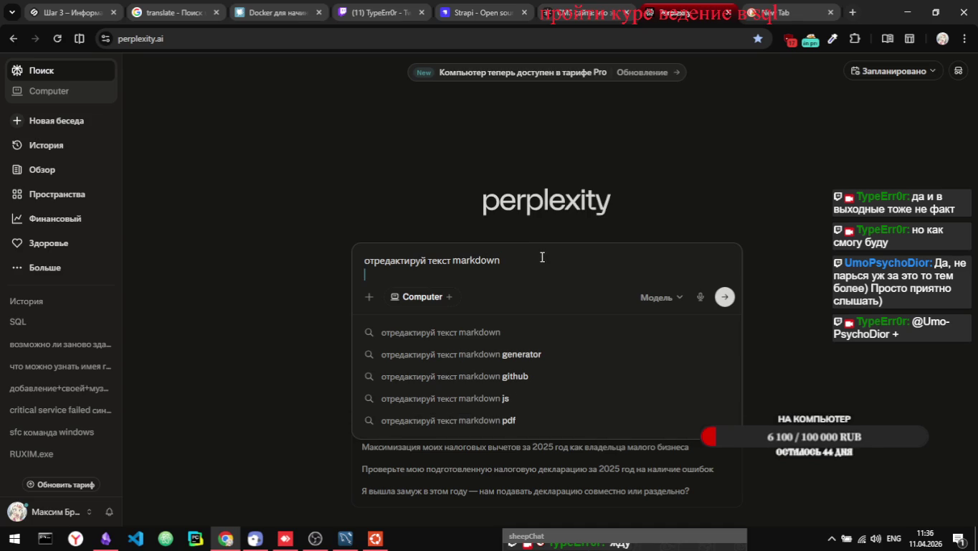
pyautogui.write('объяснить код1. Первая строка `FROM python:3.11-slim` указывает, что образ будет основан на официальном образе Python 3.11 в облегченной версии (slim) 2. `WORKDIR /app` задает рабочую директорию внутри контейнера, где будут выполняться последующие команды. 3. `COPY requirements.txt .` копирует файл зависимостей `requirements.txt` из локальной директории в рабочую директорию контейнера. 4. `RUN pip install -r requirements.txt` устанавливает все зависимости, перечисленные в `requirements.txt`, используя pip. 5. Наконец, `COPY . .` копирует все остальные файлы из локальной директории в рабочую директорию контейнера.')
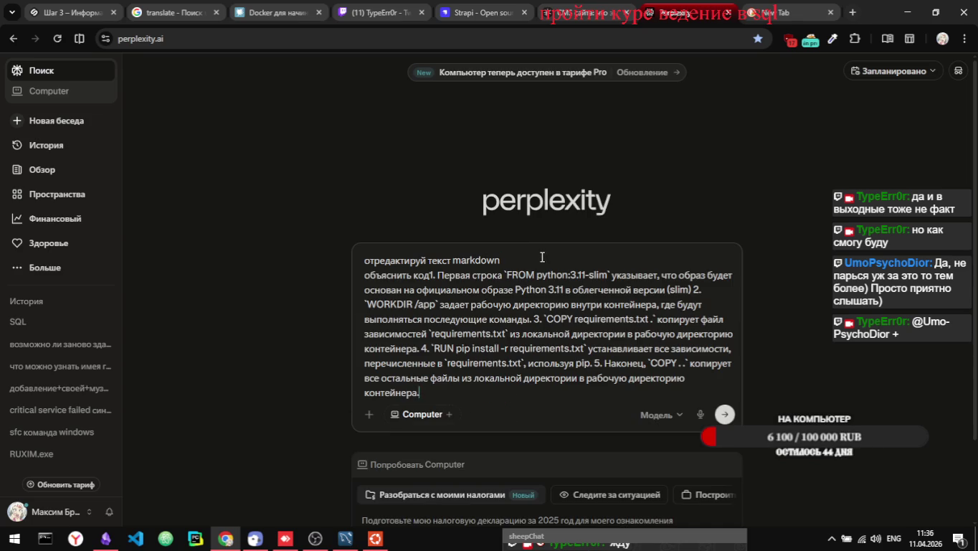
pyautogui.hotkey('alt', 'Tab')
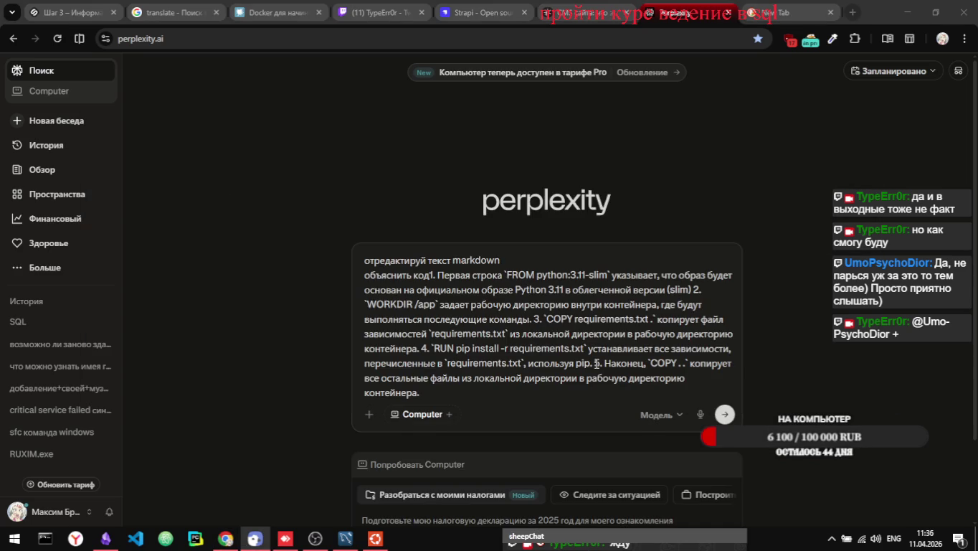
pyautogui.click(553, 350)
pyautogui.hotkey('ctrl', 'z')
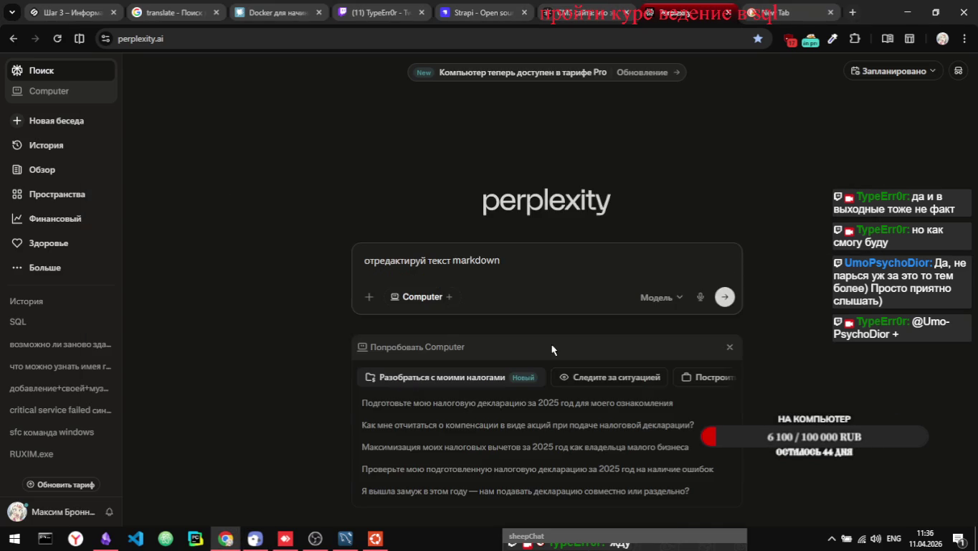
pyautogui.hotkey('alt', 'Tab')
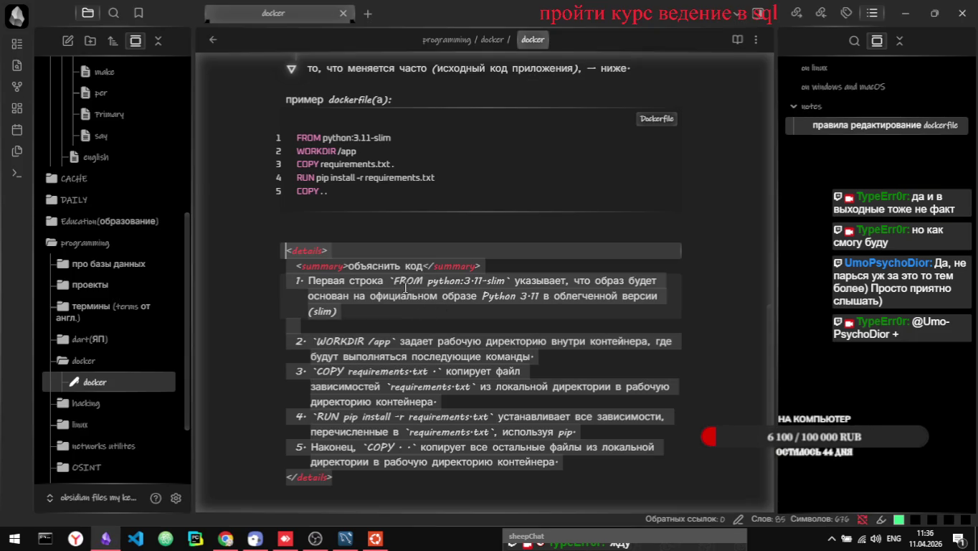
# - Copy the объяснить код block from the note into the Perplexity prompt and submit it
pyautogui.hotkey('alt', 'Tab')
pyautogui.write('объяснить код1. Первая строка `FROM python:3.11-slim` указывает, что образ будет основан на официальном образе Python 3.11 в облегченной версии (slim) 2. `WORKDIR /app` задает рабочую директорию внутри контейнера, где будут выполняться последующие команды. 3. `COPY requirements.txt .` копирует файл зависимостей `requirements.txt` из локальной директории в рабочую директорию контейнера. 4. `RUN pip install -r requirements.txt` устанавливает все зависимости, перечисленные в `requirements.txt`, используя pip. 5. Наконец, `COPY . .` копирует все остальные файлы из локальной директории в рабочую директорию контейнера.')
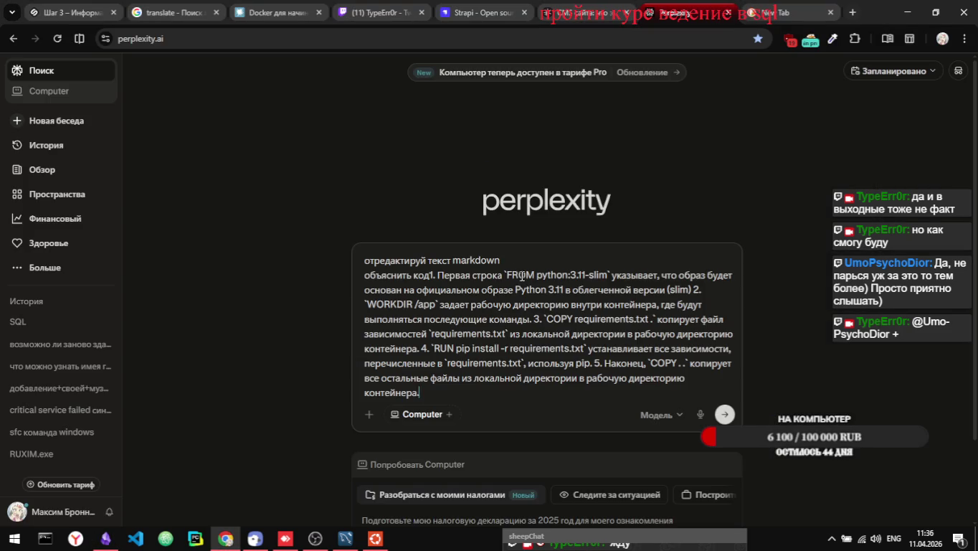
pyautogui.hotkey('alt', 'Tab')
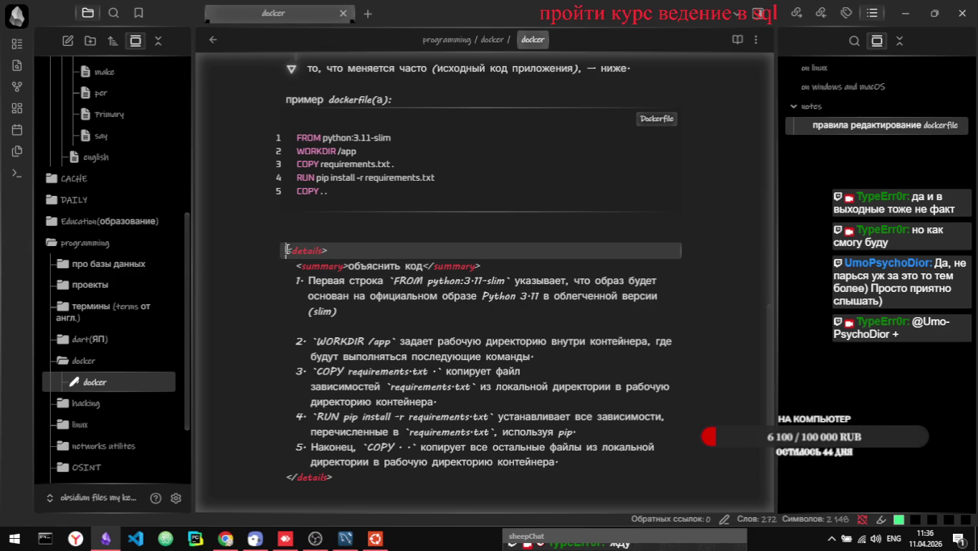
pyautogui.moveTo(286, 249); pyautogui.dragTo(485, 482)
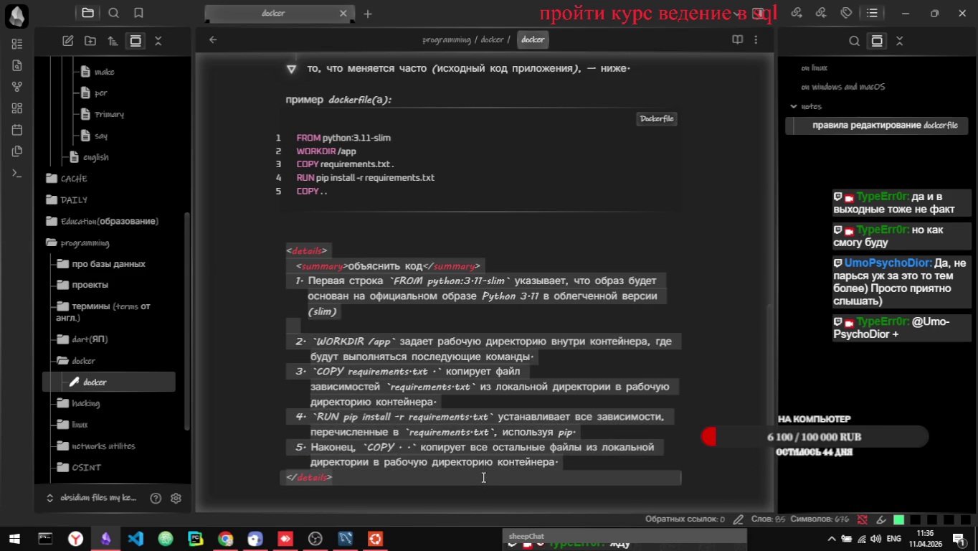
pyautogui.hotkey('ctrl', 'c')
pyautogui.hotkey('alt', 'Tab')
pyautogui.hotkey('ctrl', 'v')
pyautogui.hotkey('ctrl', 'z')
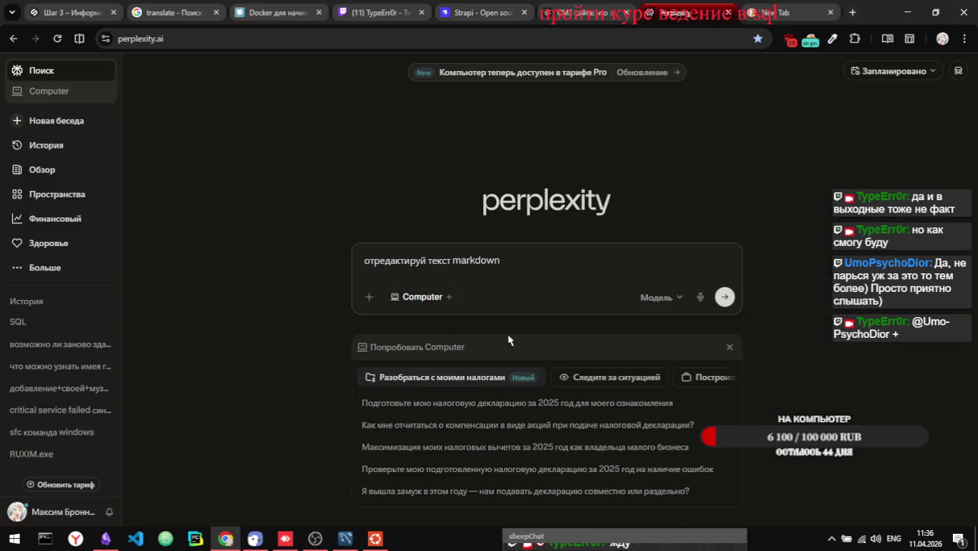
pyautogui.hotkey('ctrl', 'v')
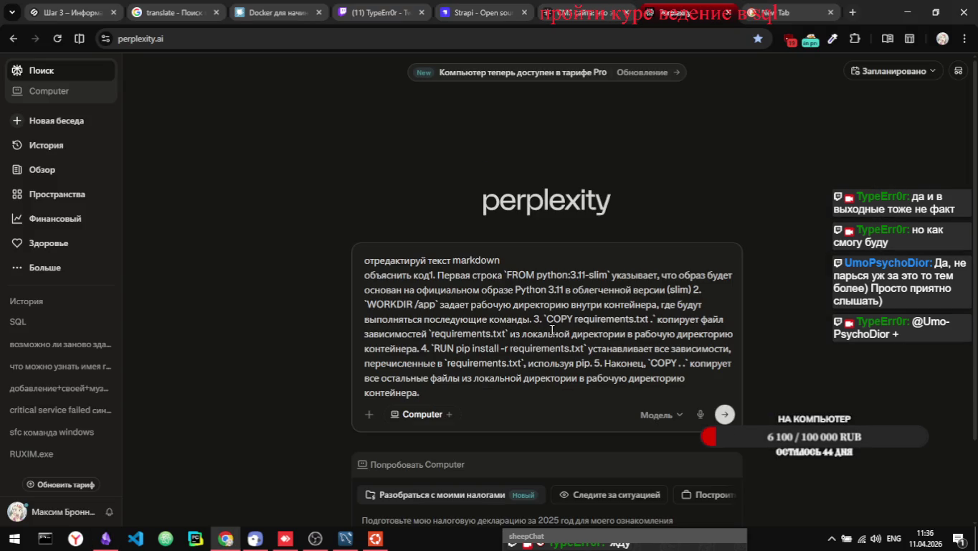
pyautogui.press('Return')
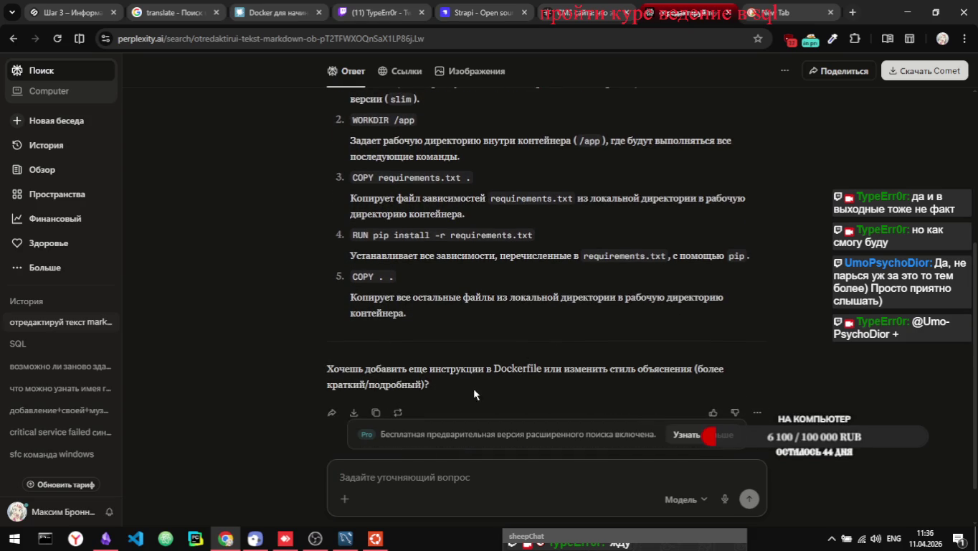
# - Select Perplexity's formatted 'Объяснение Dockerfile' answer and return to the note's explanation block
pyautogui.scroll(1, 482, 354)
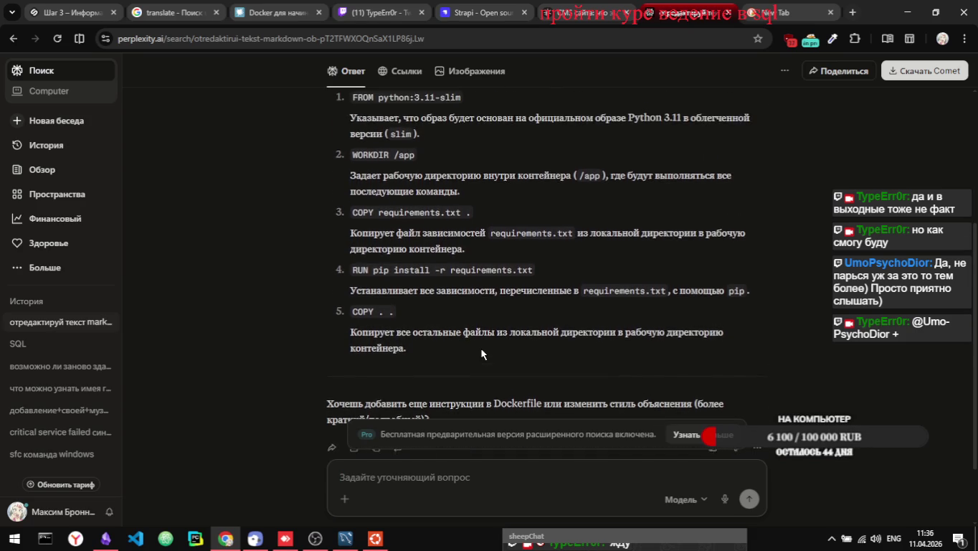
pyautogui.scroll(-1, 482, 354)
pyautogui.scroll(3, 481, 353)
pyautogui.scroll(2, 410, 323)
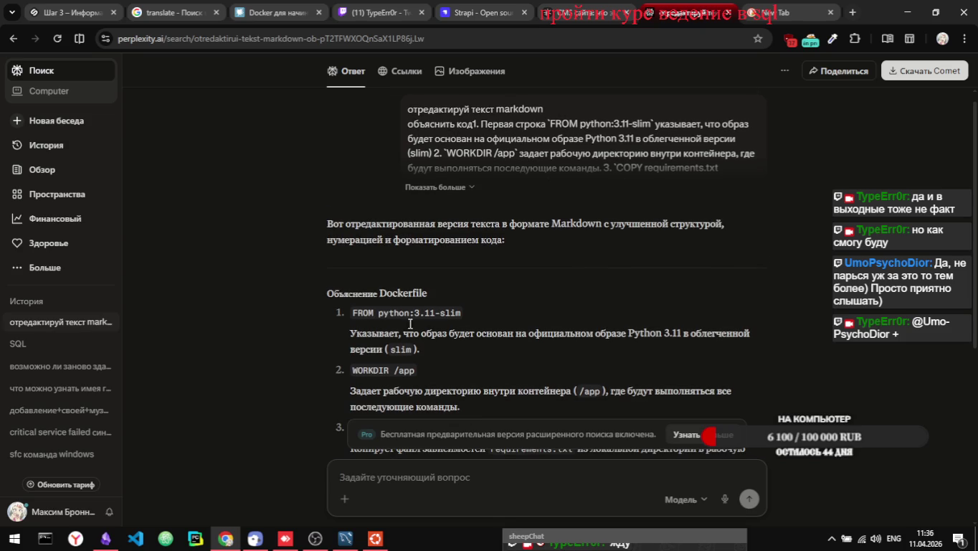
pyautogui.moveTo(328, 296)
pyautogui.mouseDown()
pyautogui.moveTo(431, 352)
pyautogui.moveTo(452, 475)
pyautogui.moveTo(448, 373)
pyautogui.moveTo(460, 261)
pyautogui.mouseUp()
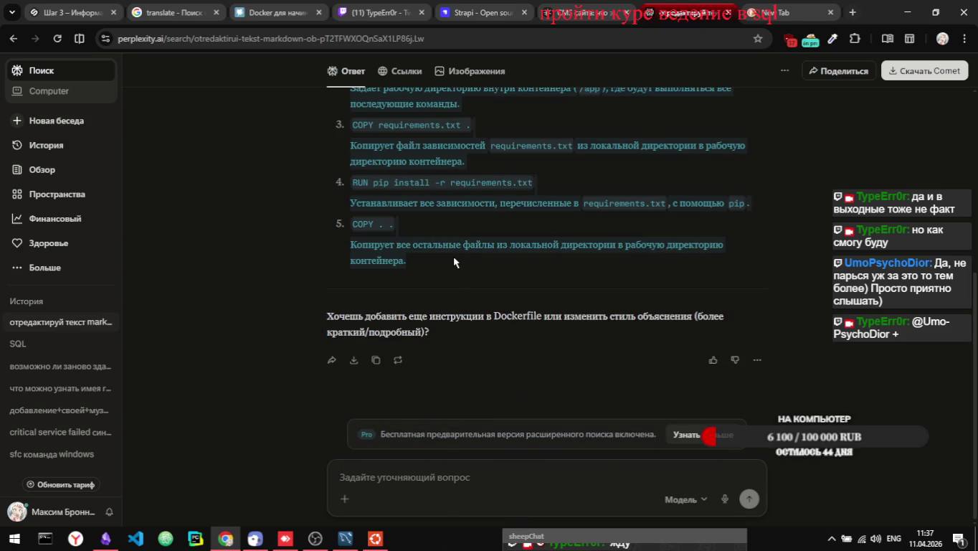
pyautogui.hotkey('alt', 'Tab')
pyautogui.click(451, 256)
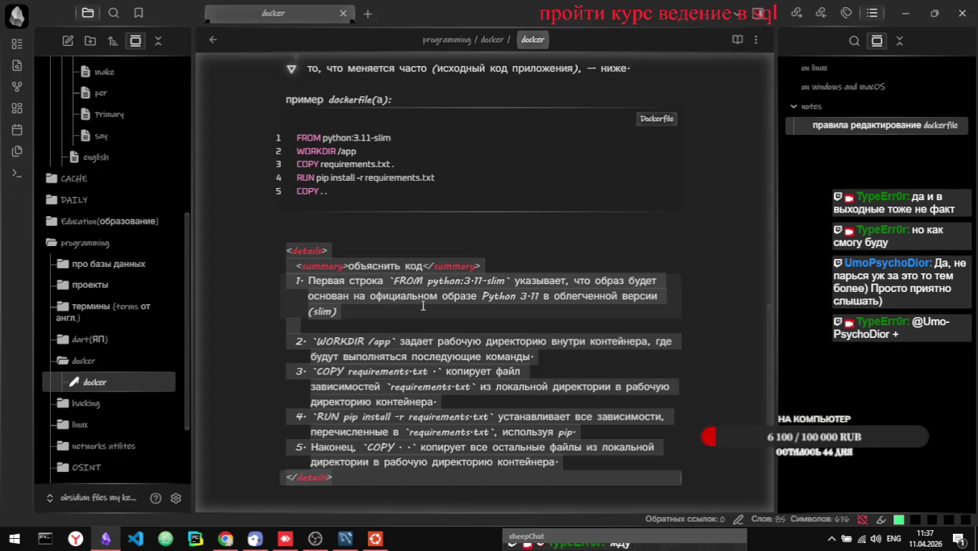
# - Replace the old numbered items with Perplexity's version and delete its 'Объяснение Dockerfile' heading
pyautogui.hotkey('ctrl', 'v')
pyautogui.hotkey('ctrl', 'z')
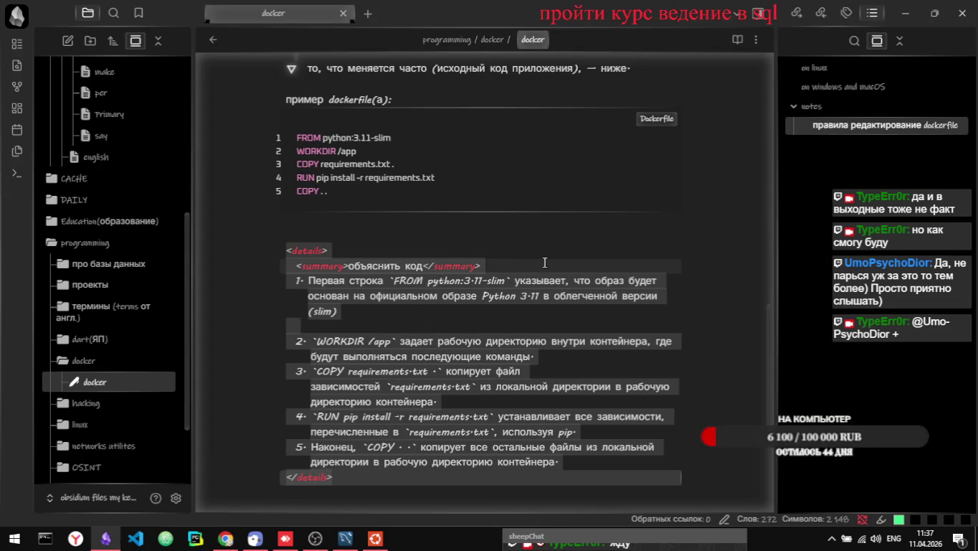
pyautogui.moveTo(295, 280)
pyautogui.mouseDown()
pyautogui.moveTo(305, 319)
pyautogui.moveTo(391, 431)
pyautogui.moveTo(517, 459)
pyautogui.moveTo(565, 434)
pyautogui.mouseUp()
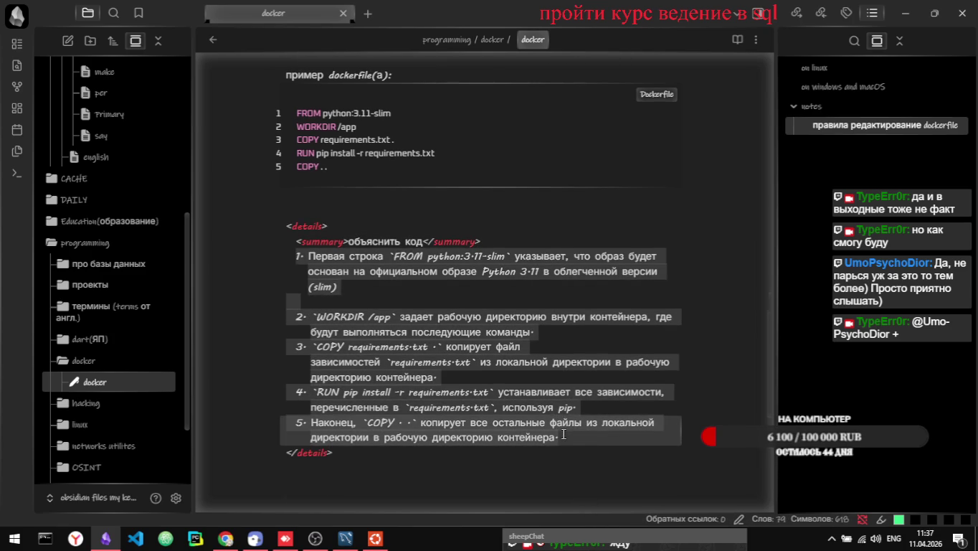
pyautogui.hotkey('ctrl', 'v')
pyautogui.hotkey('ctrl', 'e')
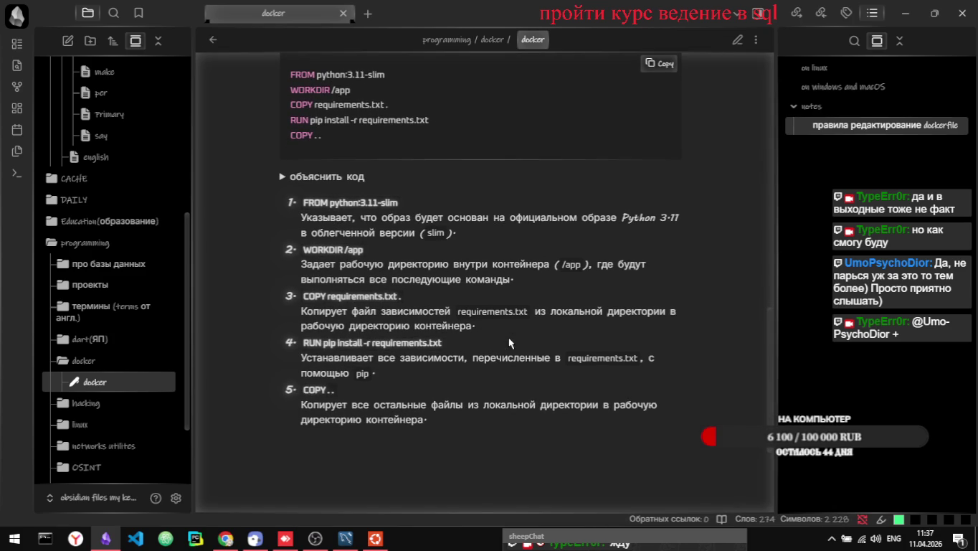
pyautogui.click(284, 177)
pyautogui.click(284, 177)
pyautogui.click(283, 178)
pyautogui.hotkey('ctrl', 'e')
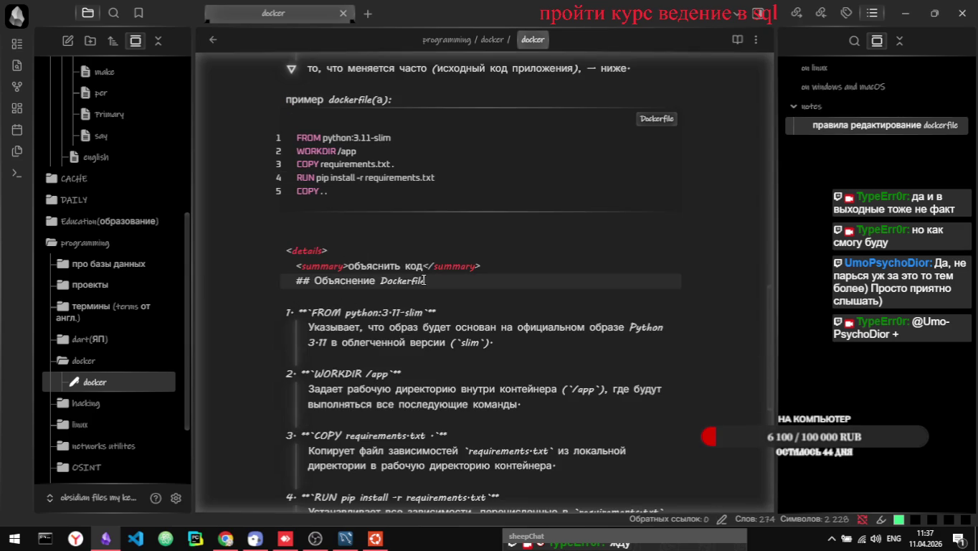
pyautogui.click(426, 280)
pyautogui.hotkey('ctrl', 'BackSpace')
pyautogui.hotkey('ctrl', 'BackSpace')
pyautogui.hotkey('ctrl', 'BackSpace')
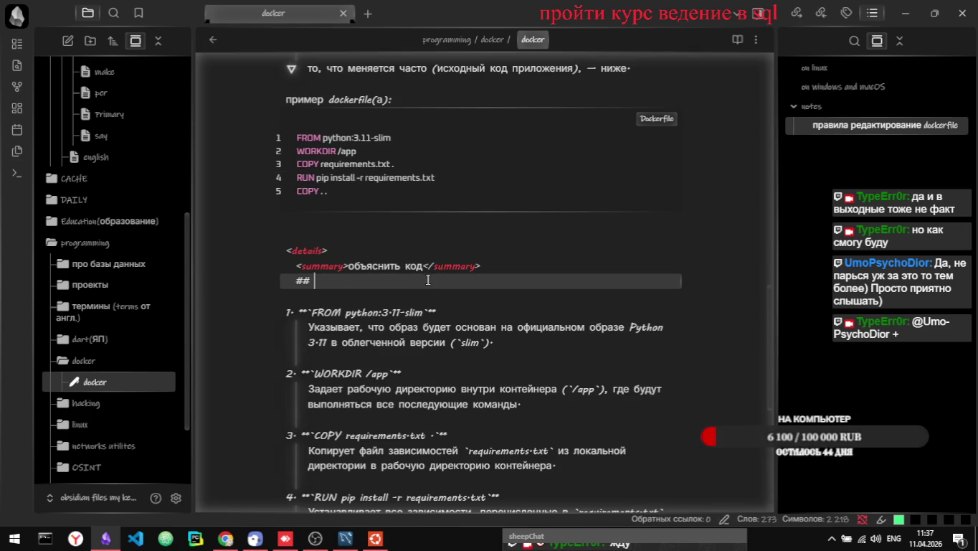
pyautogui.press('BackSpace')
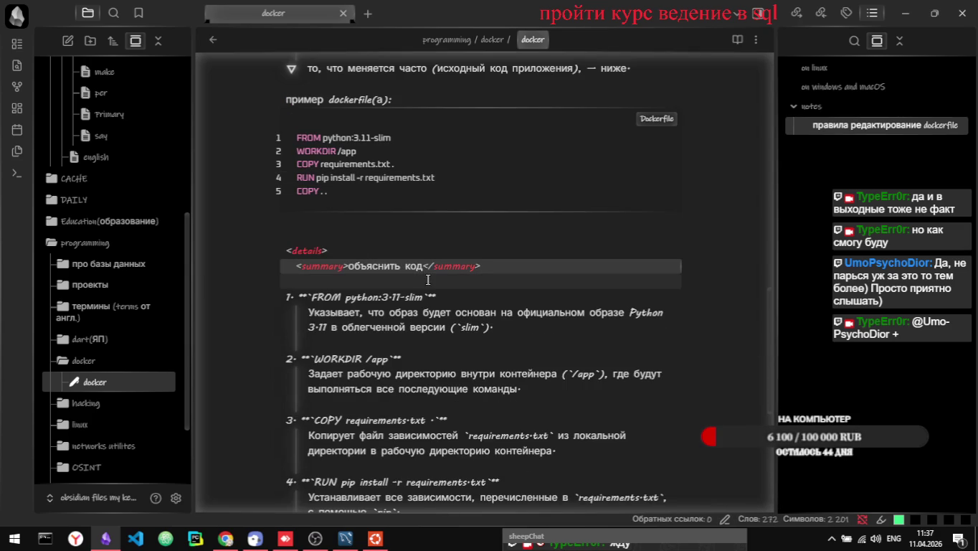
# - Indent items 1 and 2 (FROM, WORKDIR) with their descriptions, adding blank lines after each
pyautogui.click(427, 280)
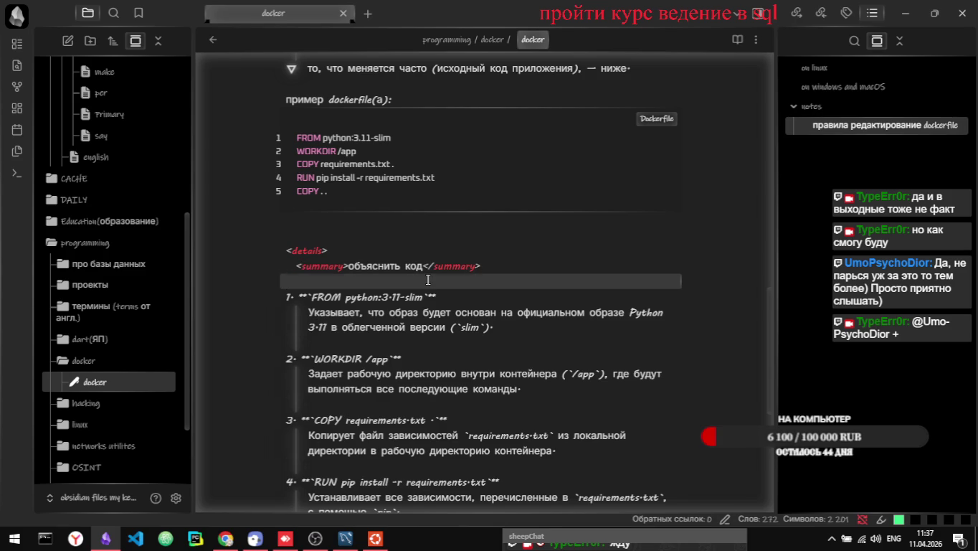
pyautogui.press('Down')
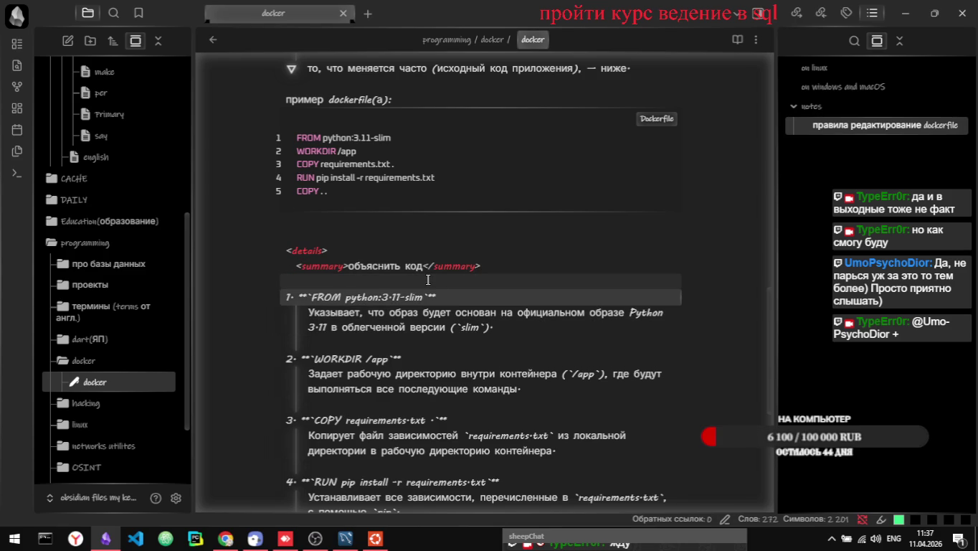
pyautogui.press('Tab')
pyautogui.press('Down')
pyautogui.press('End')
pyautogui.press('Return')
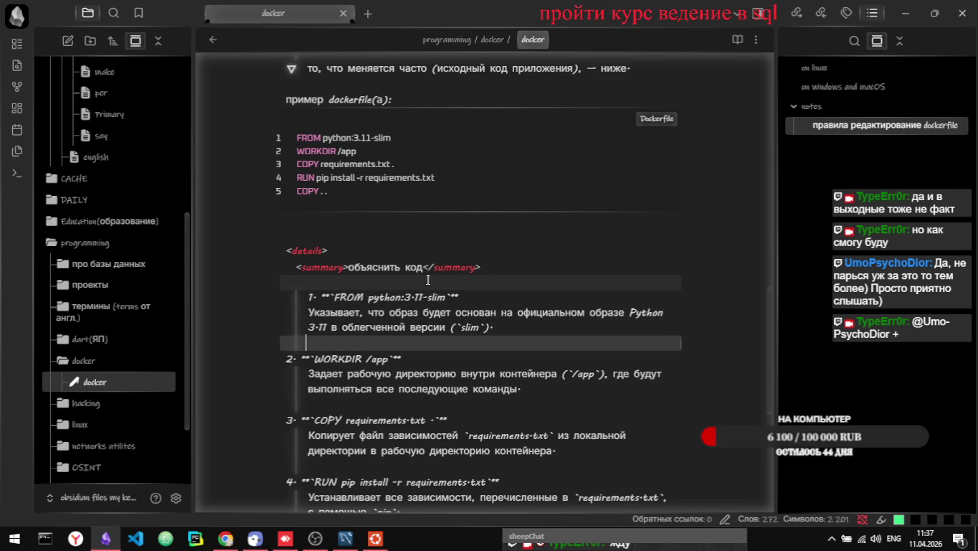
pyautogui.press('Down')
pyautogui.press('Tab')
pyautogui.press('Down')
pyautogui.press('Tab')
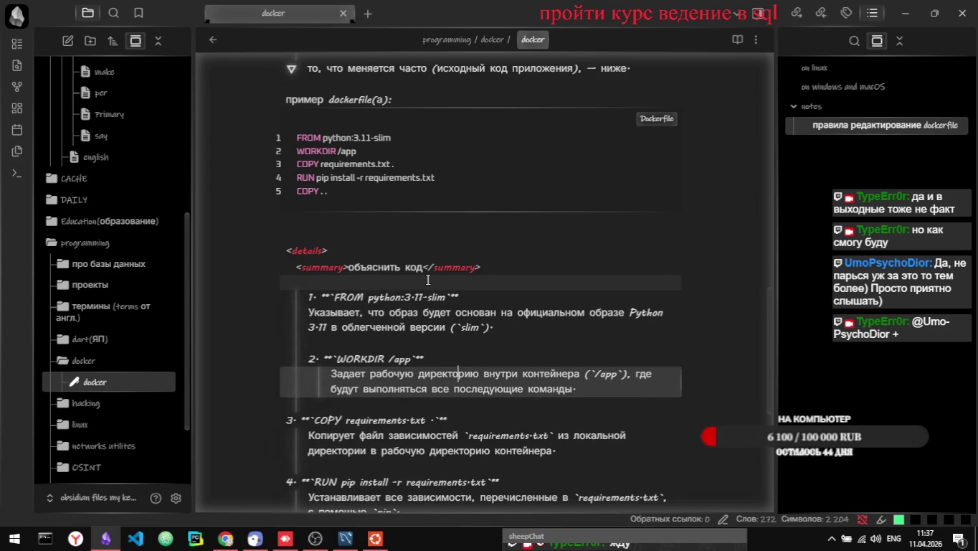
pyautogui.press('Up')
pyautogui.press('Up')
pyautogui.press('Up')
pyautogui.press('Tab')
pyautogui.press('Down')
pyautogui.press('Down')
pyautogui.press('Down')
pyautogui.press('End')
pyautogui.press('Return')
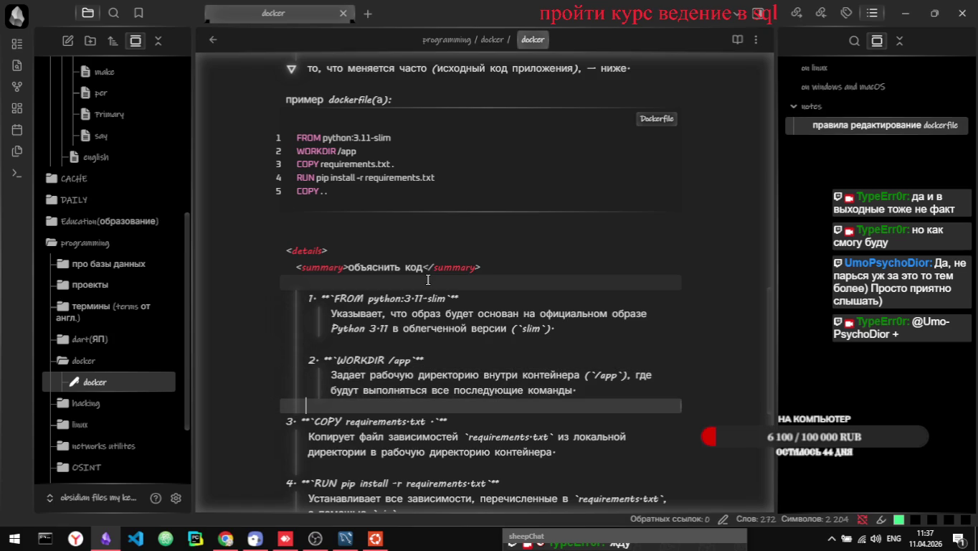
# - Indent items 3–5 (COPY requirements.txt, RUN pip install, COPY) and their descriptions
pyautogui.press('Down')
pyautogui.press('Tab')
pyautogui.press('Up')
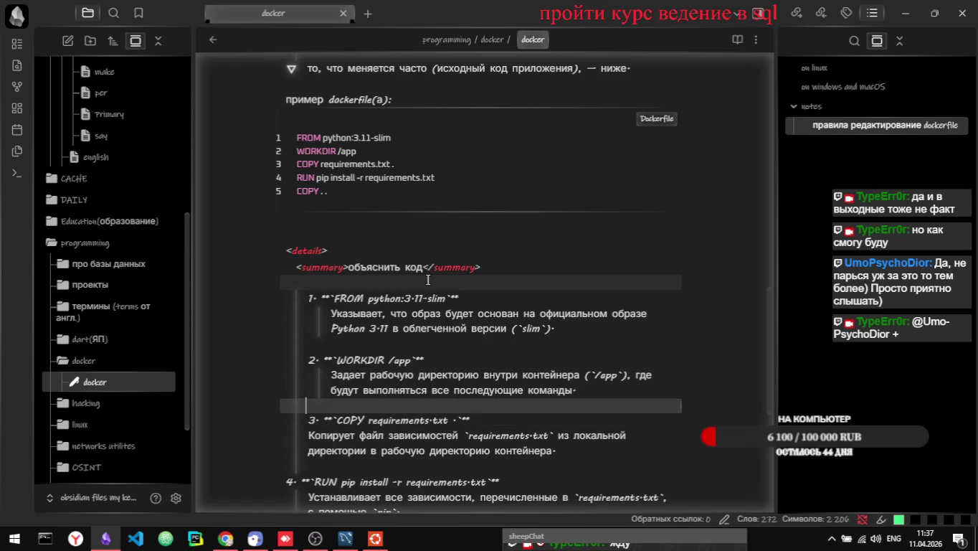
pyautogui.press('BackSpace')
pyautogui.press('Down')
pyautogui.press('Down')
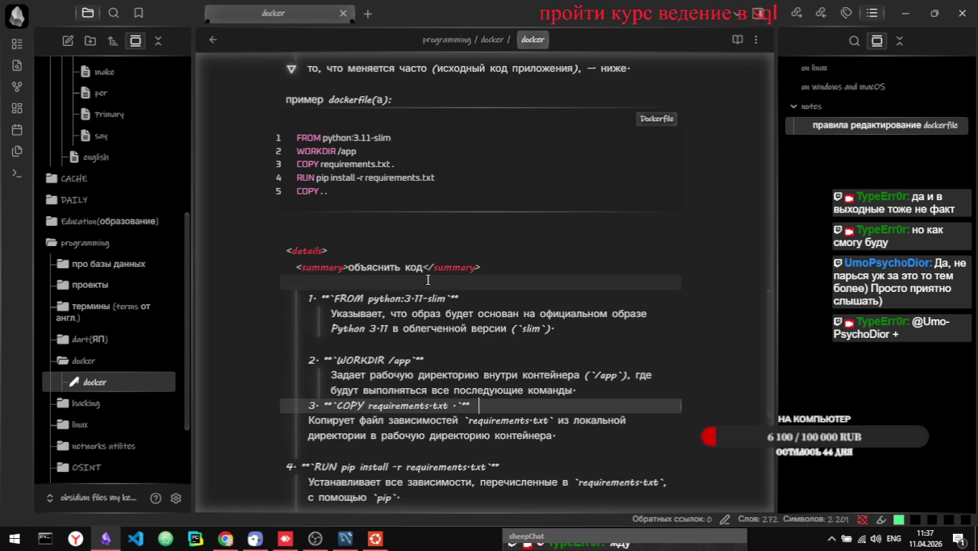
pyautogui.press('Tab')
pyautogui.press('Down')
pyautogui.press('Down')
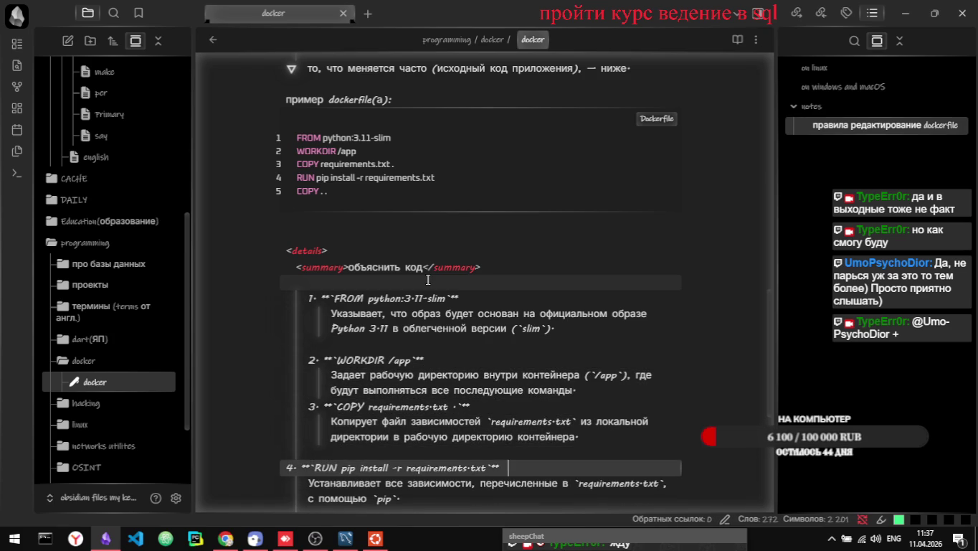
pyautogui.press('Tab')
pyautogui.press('Down')
pyautogui.press('Tab')
pyautogui.press('Down')
pyautogui.press('Down')
pyautogui.press('Down')
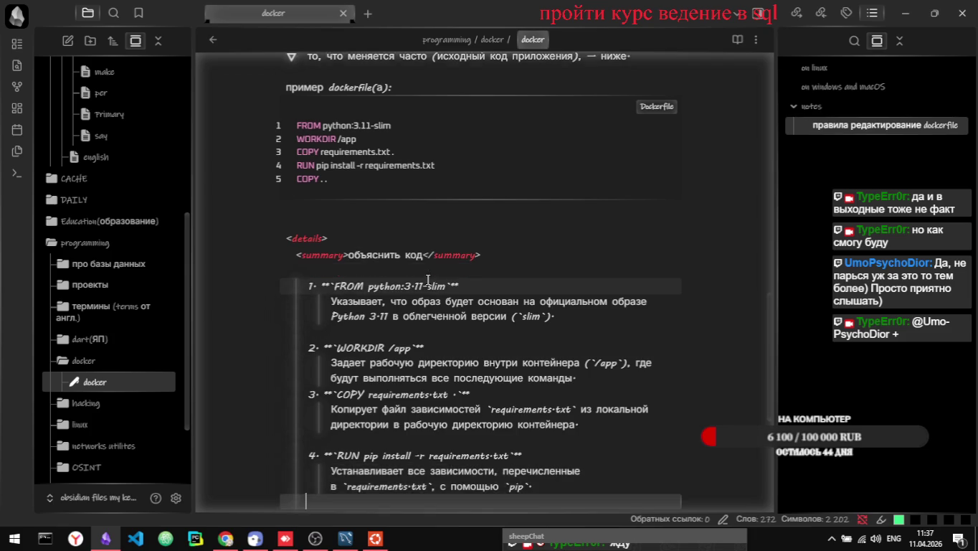
pyautogui.press('Tab')
pyautogui.press('Up')
pyautogui.press('Tab')
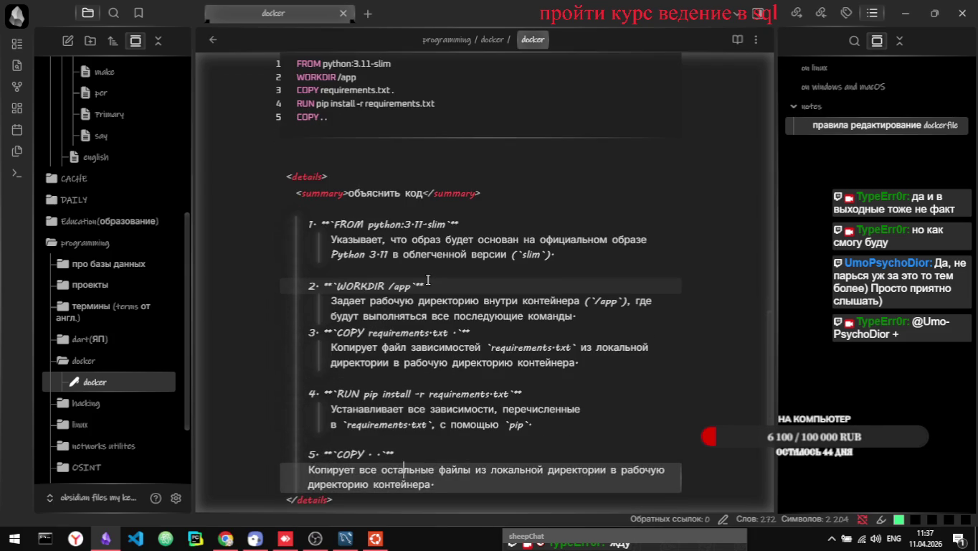
pyautogui.press('Down')
# - Preview the list, then remove the extra indentation from item 1 (FROM)
pyautogui.hotkey('ctrl', 'e')
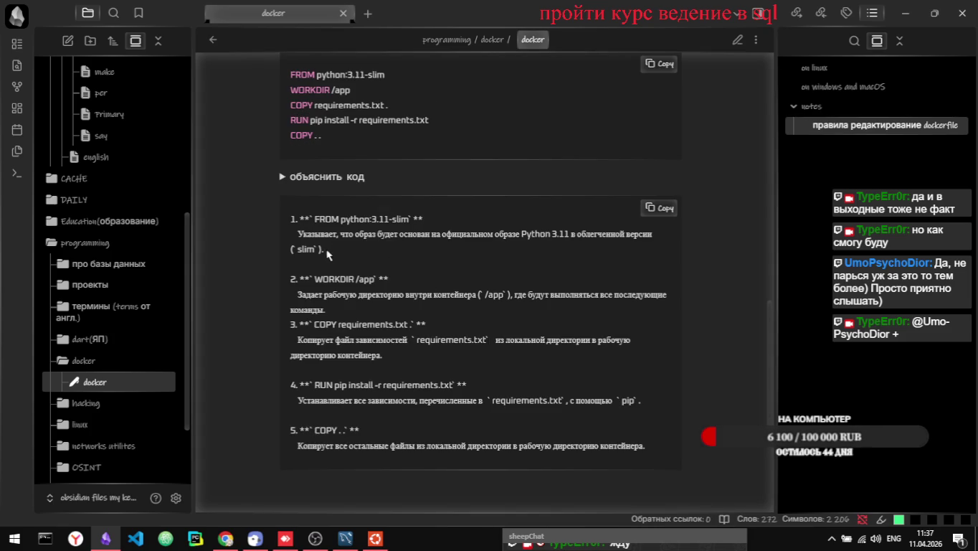
pyautogui.hotkey('ctrl', 'e')
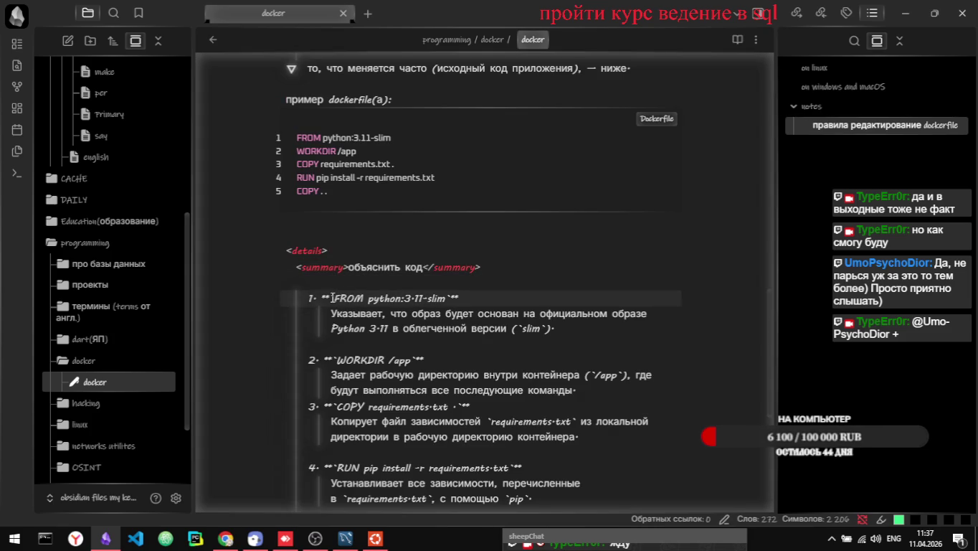
pyautogui.click(333, 298)
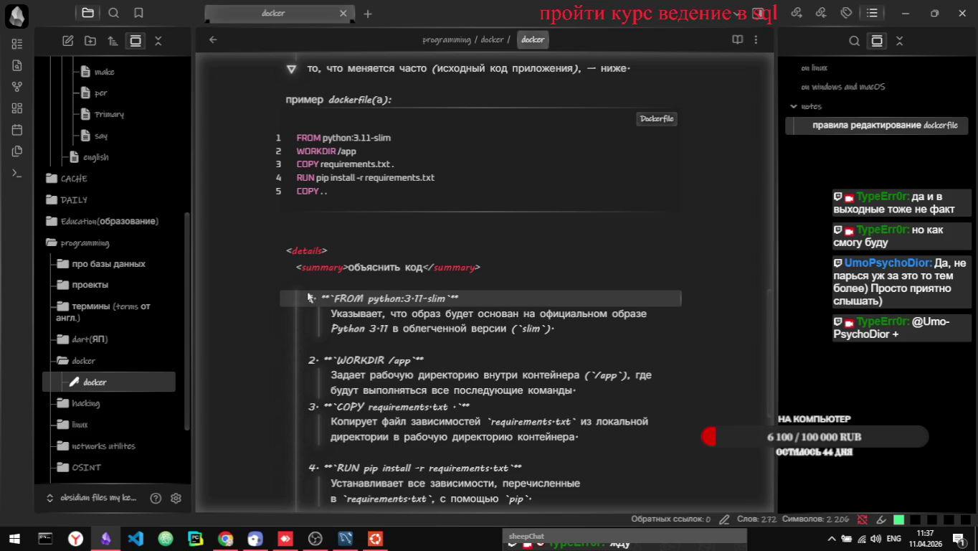
pyautogui.click(474, 306)
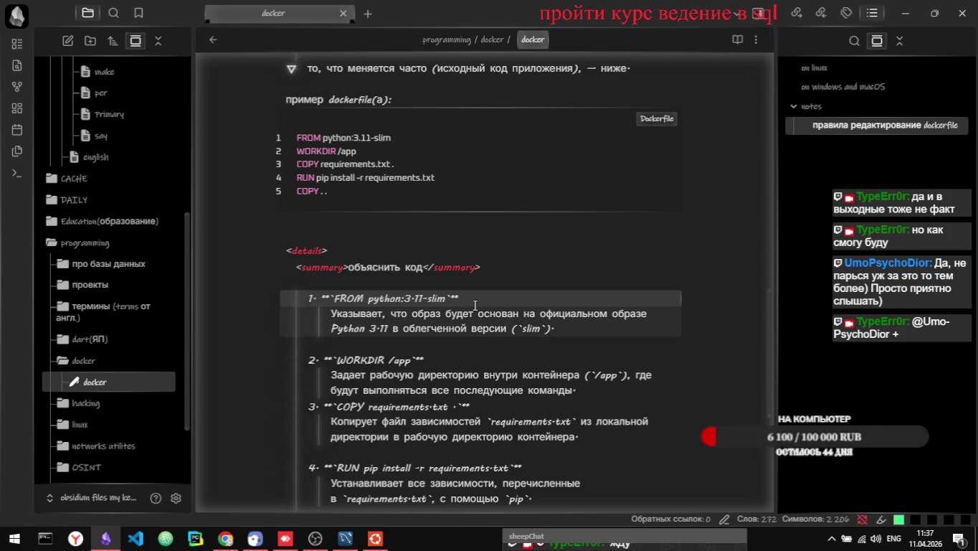
pyautogui.press('BackSpace')
pyautogui.press('BackSpace')
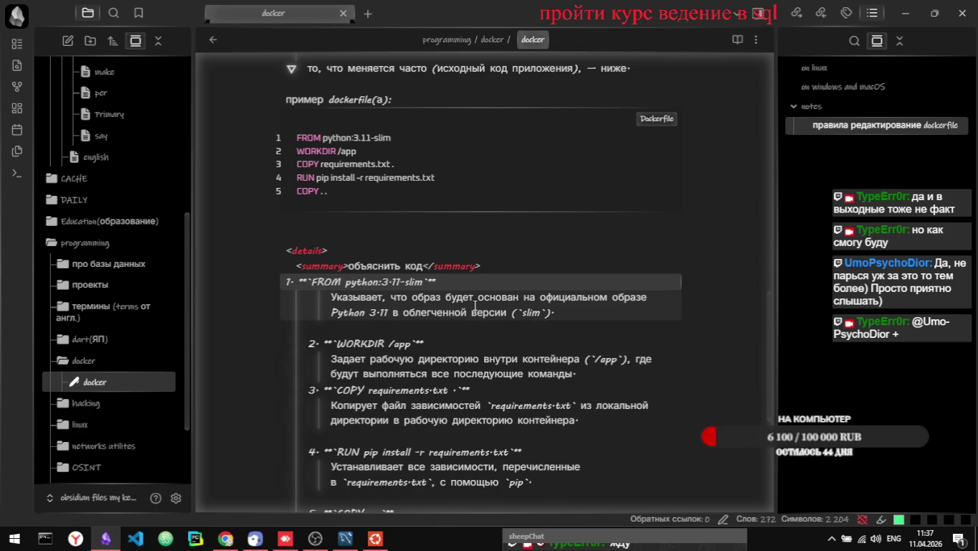
pyautogui.click(474, 306)
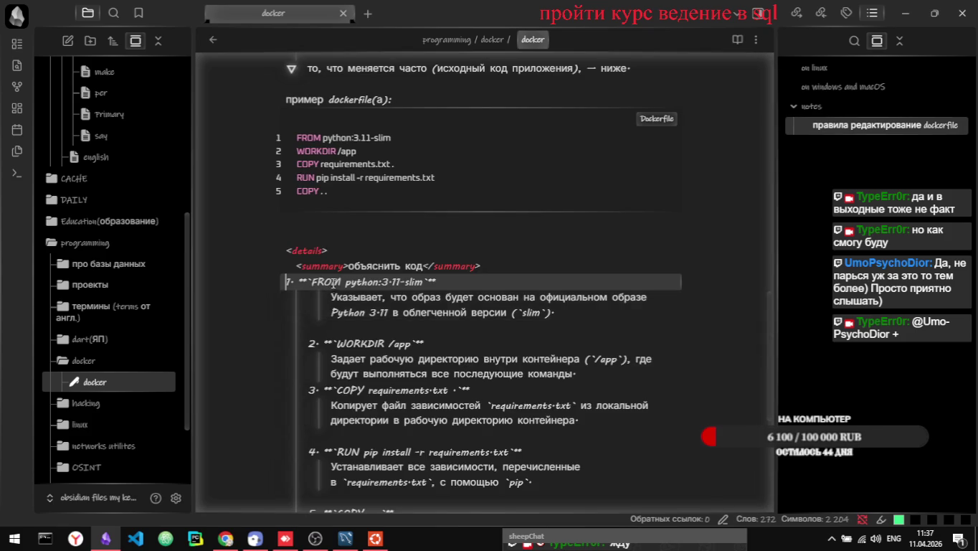
pyautogui.click(302, 263)
# - Check the объяснить код block in reading view and unindent the 'Указывает' description line
pyautogui.hotkey('ctrl', 'e')
pyautogui.click(305, 255)
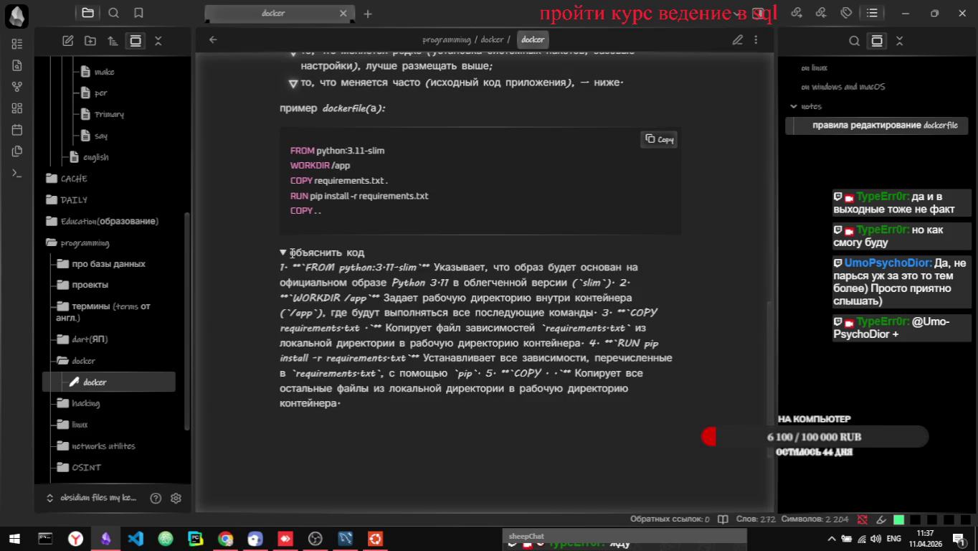
pyautogui.click(292, 252)
pyautogui.click(292, 252)
pyautogui.hotkey('ctrl', 'e')
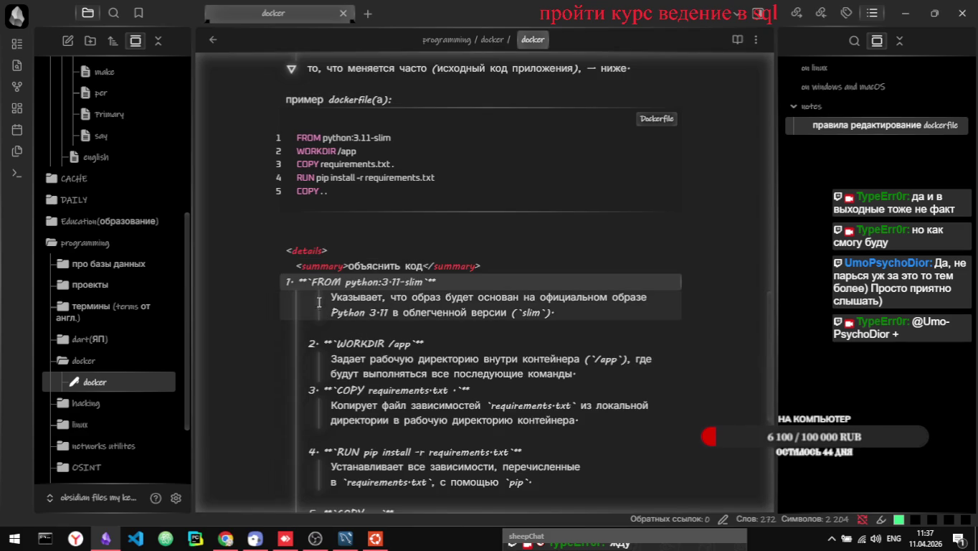
pyautogui.click(327, 303)
pyautogui.press('BackSpace')
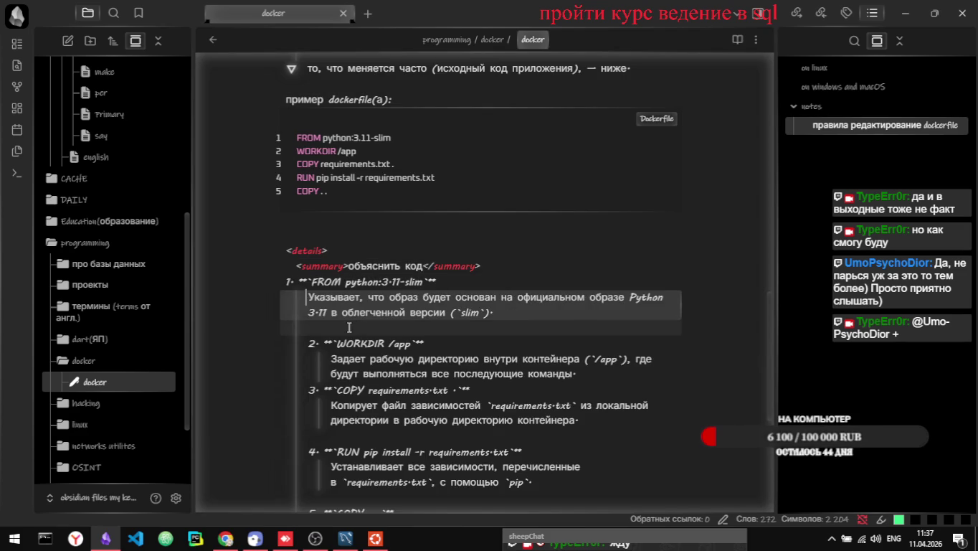
pyautogui.hotkey('ctrl', 'e')
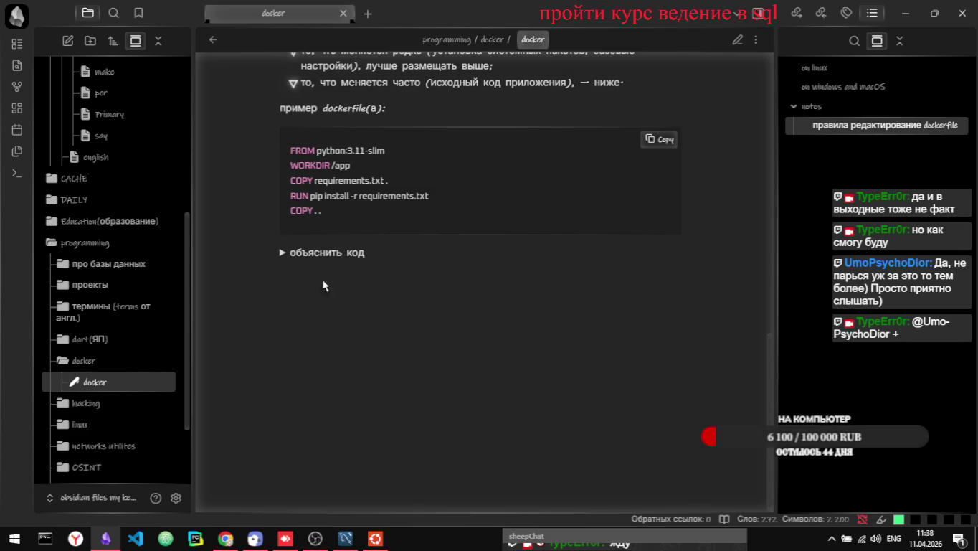
pyautogui.hotkey('ctrl', 'e')
# - Remove the extra indentation from the WORKDIR item and its 'Задает' description, then preview
pyautogui.click(309, 344)
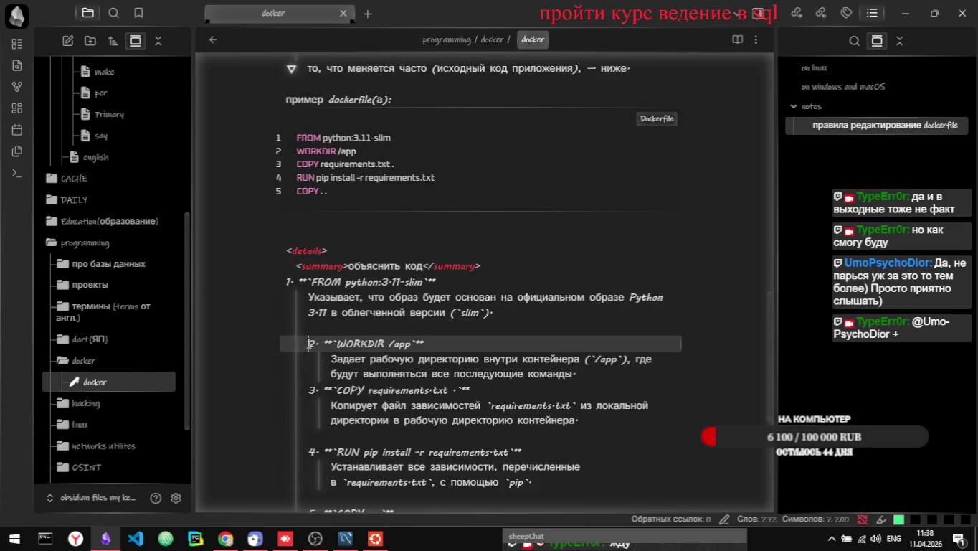
pyautogui.press('BackSpace')
pyautogui.hotkey('ctrl', 'e')
pyautogui.hotkey('ctrl', 'e')
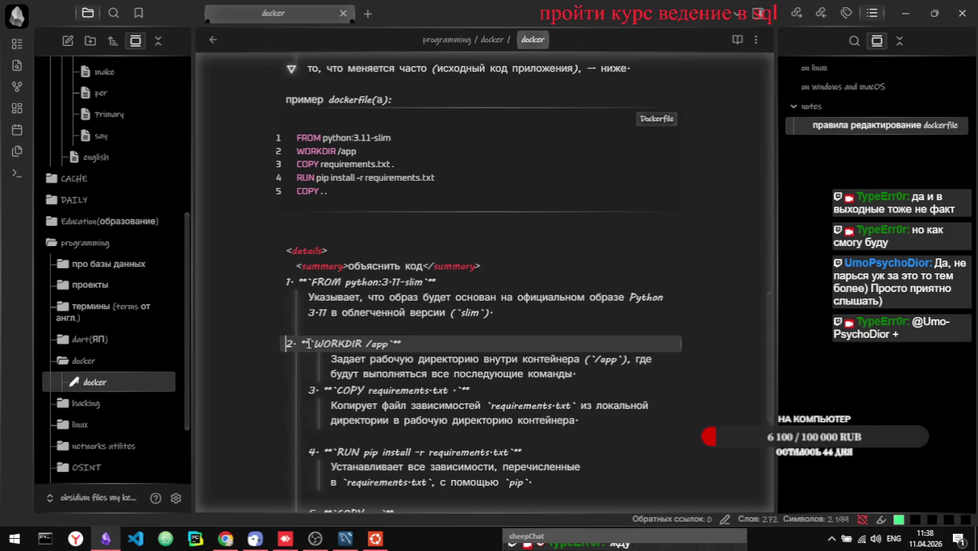
pyautogui.click(327, 358)
pyautogui.press('BackSpace')
pyautogui.press('BackSpace')
pyautogui.press('BackSpace')
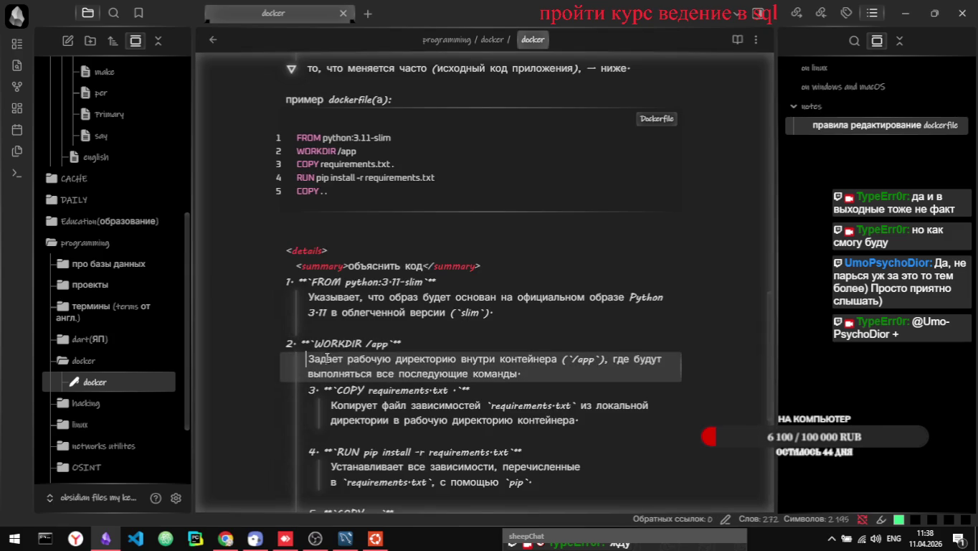
pyautogui.hotkey('ctrl', 'e')
pyautogui.hotkey('ctrl', 'e')
pyautogui.hotkey('ctrl', 'e')
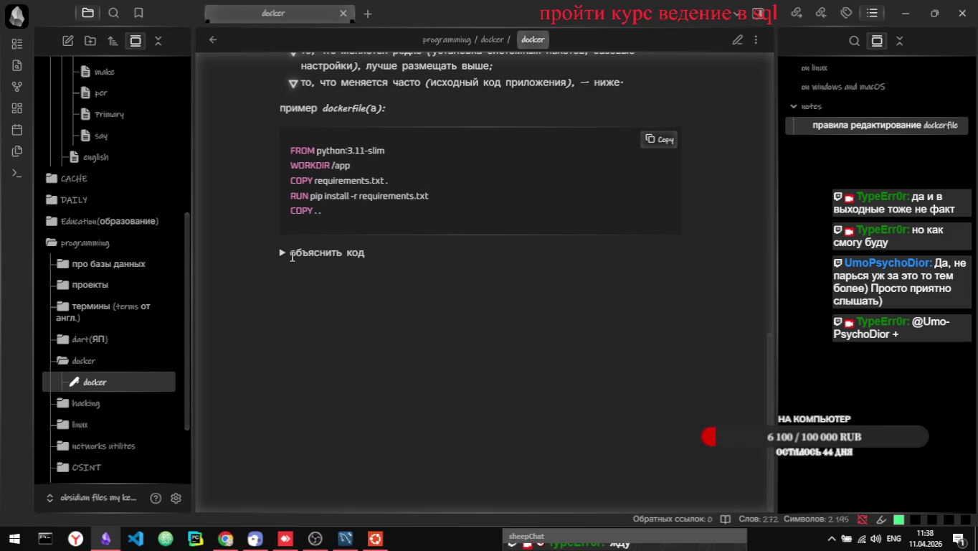
pyautogui.click(292, 255)
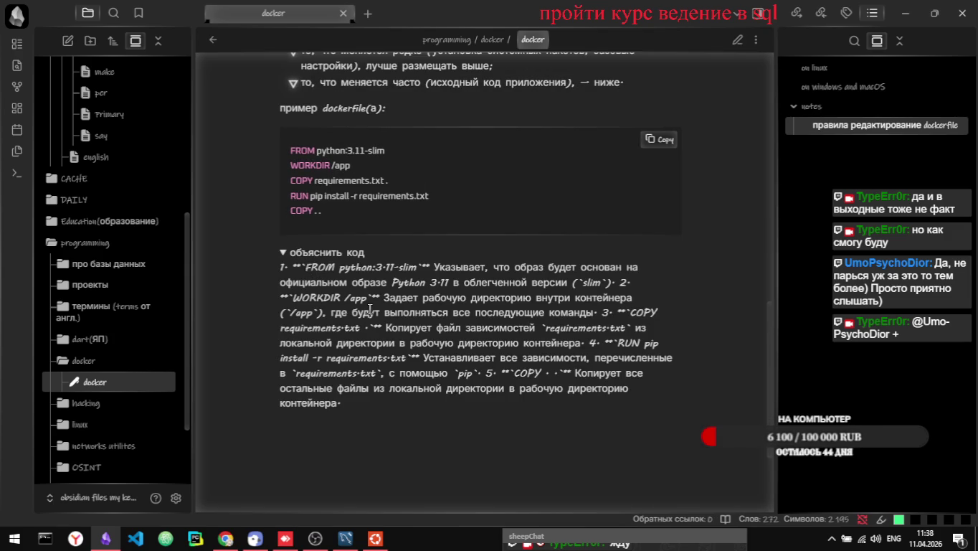
pyautogui.hotkey('ctrl', 'e')
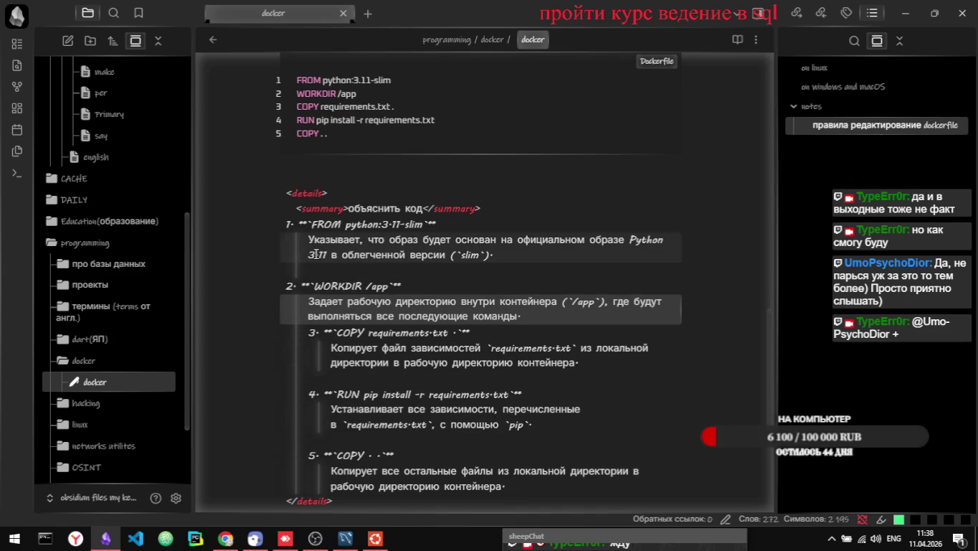
# - Try a --- separator under item 1, delete it, and add a blank line instead
pyautogui.click(315, 273)
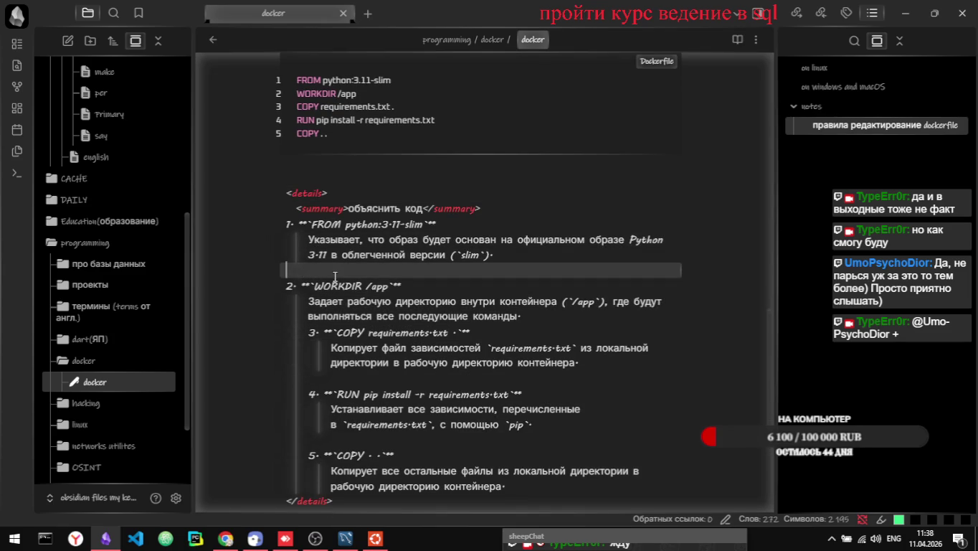
pyautogui.write('---')
pyautogui.hotkey('ctrl', 'e')
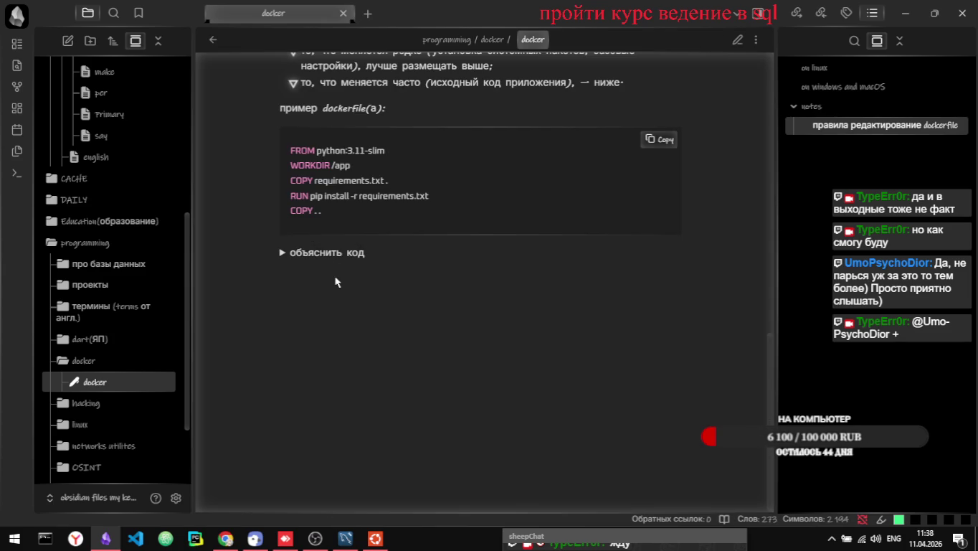
pyautogui.click(297, 254)
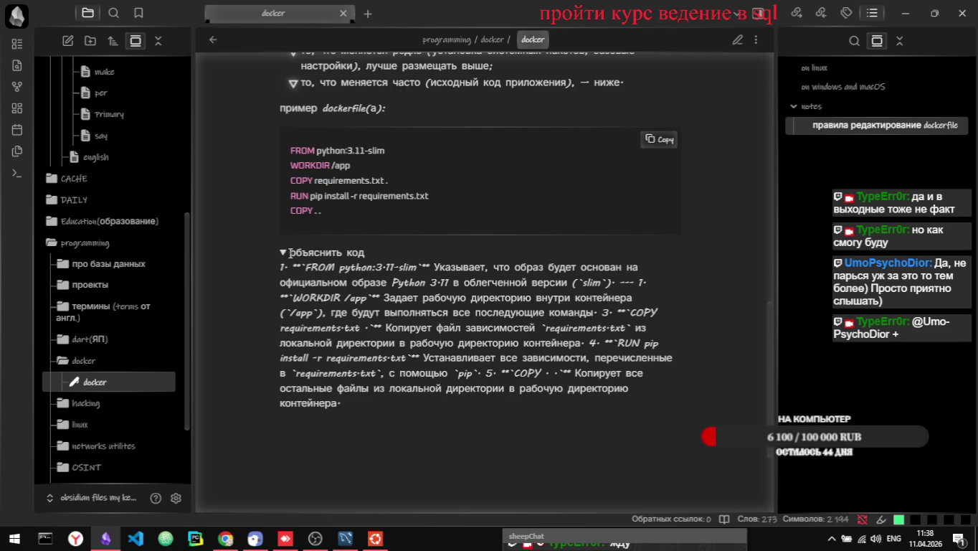
pyautogui.click(291, 252)
pyautogui.hotkey('ctrl', 'e')
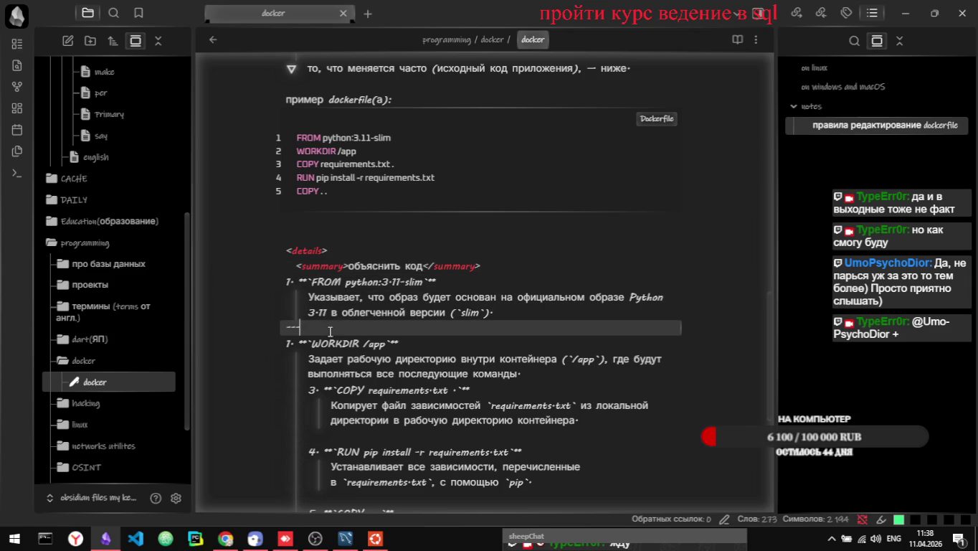
pyautogui.press('Tab')
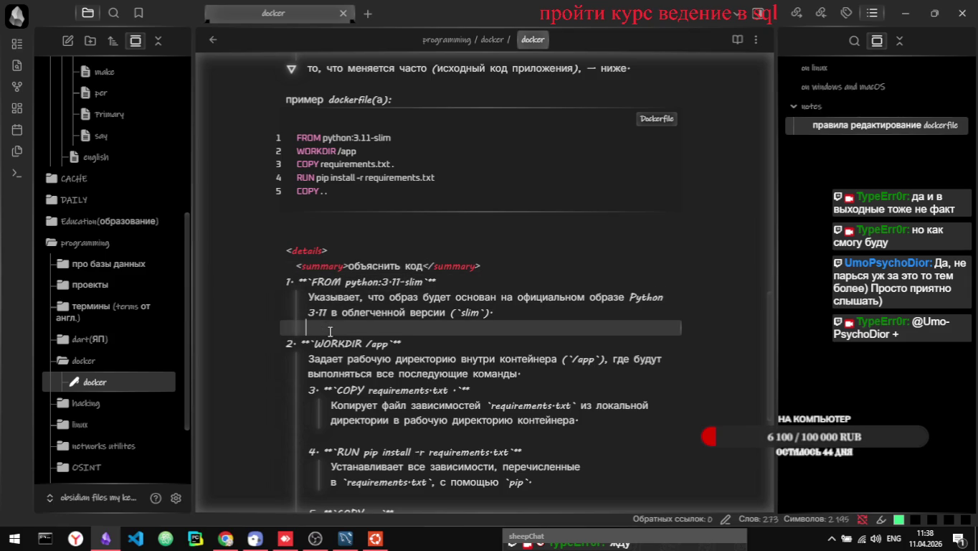
pyautogui.press('BackSpace')
pyautogui.press('BackSpace')
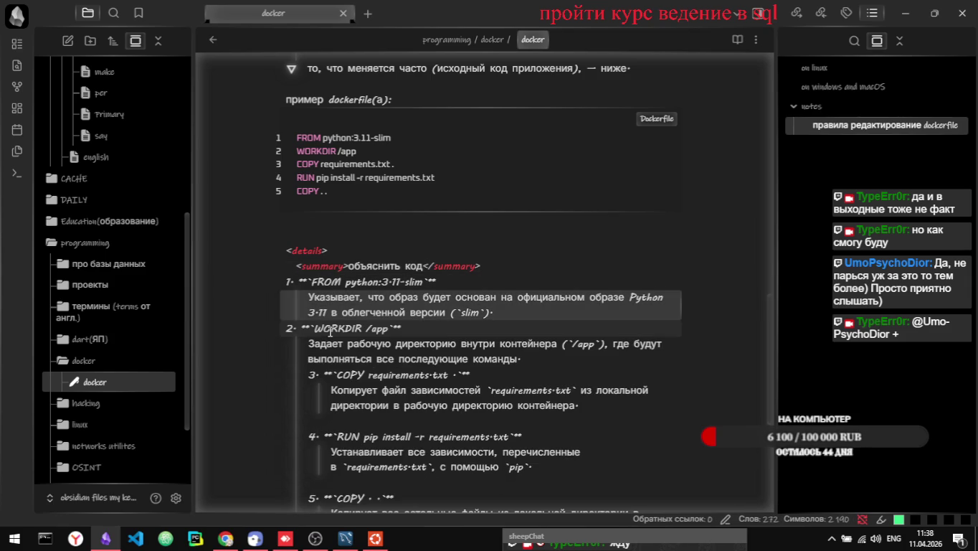
pyautogui.hotkey('ctrl', 'e')
pyautogui.hotkey('ctrl', 'e')
pyautogui.hotkey('ctrl', 'e')
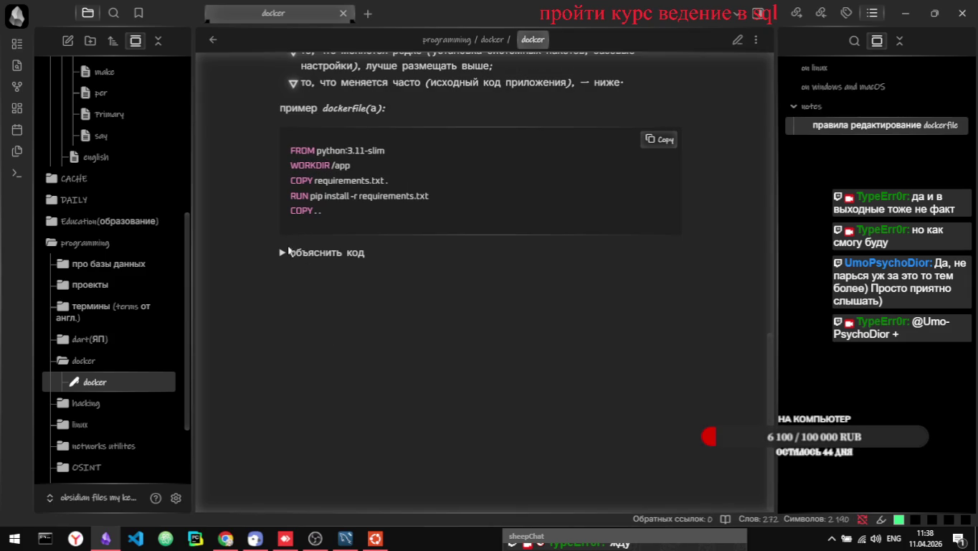
pyautogui.click(284, 252)
pyautogui.hotkey('ctrl', 'e')
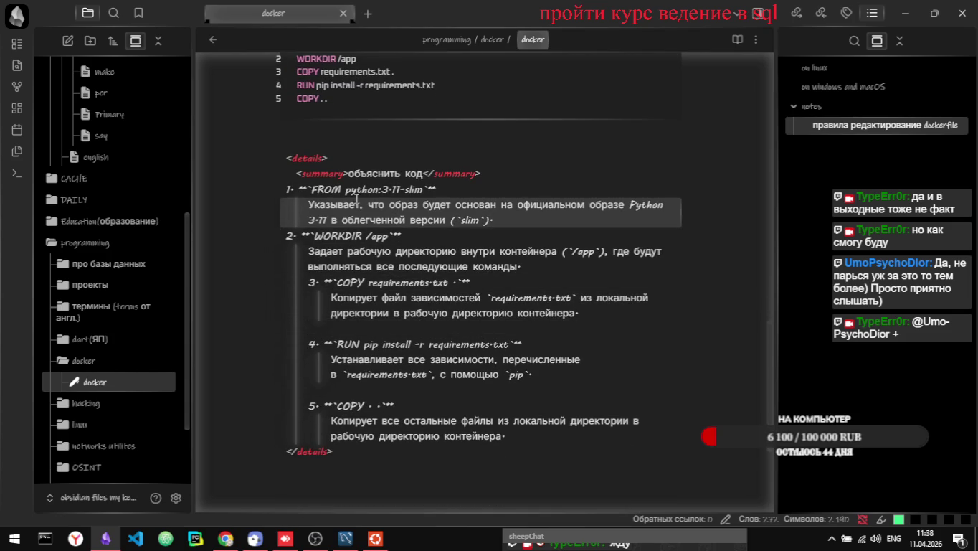
pyautogui.press('Return')
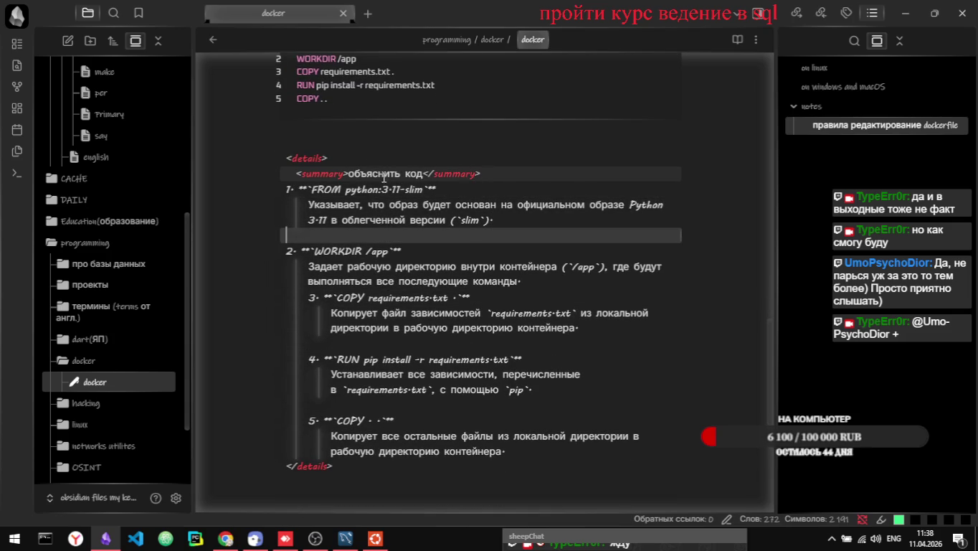
# - Delete the leftover summary tags and trailing </details> line, check in reading view, then return to editing
pyautogui.click(349, 174)
pyautogui.press('BackSpace')
pyautogui.press('BackSpace')
pyautogui.press('BackSpace')
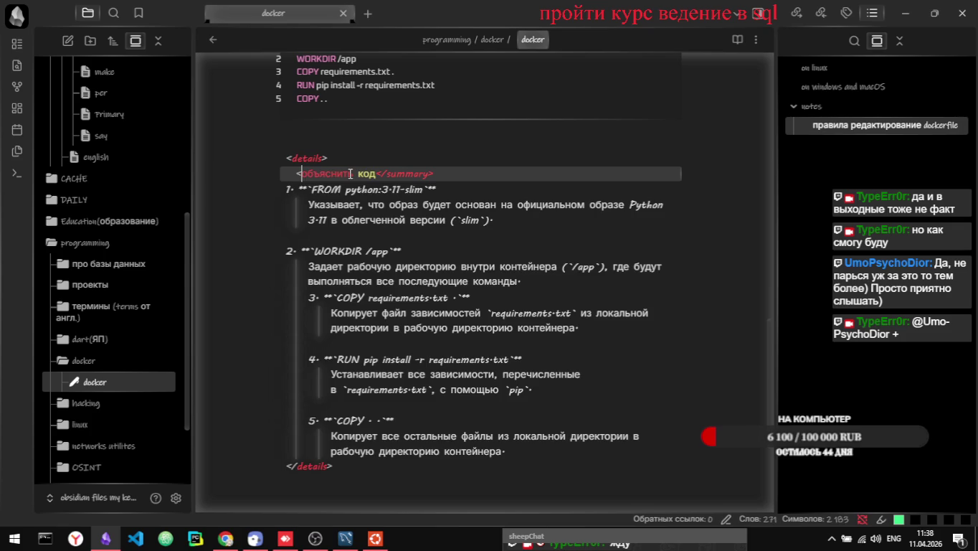
pyautogui.press('BackSpace')
pyautogui.press('BackSpace')
pyautogui.press('BackSpace')
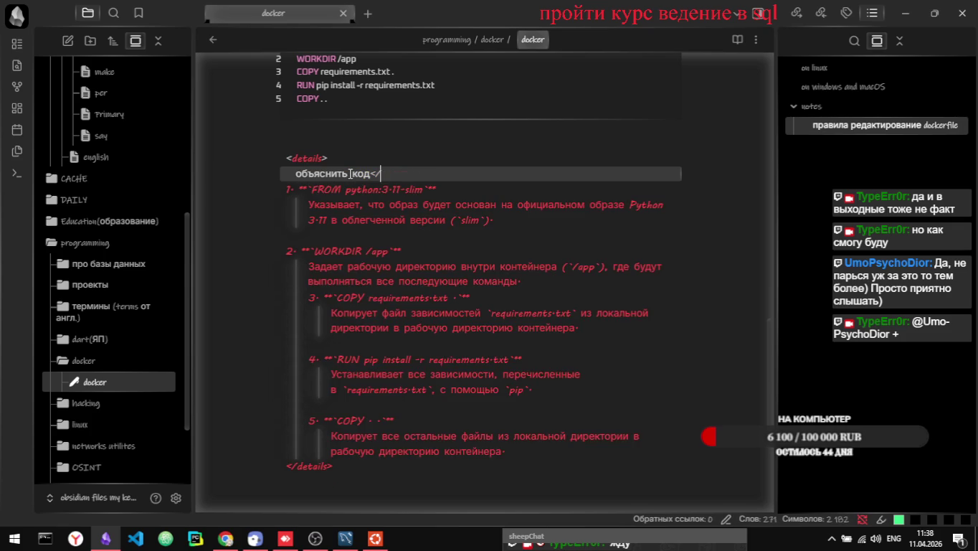
pyautogui.press('Up')
pyautogui.press('BackSpace')
pyautogui.press('BackSpace')
pyautogui.press('BackSpace')
pyautogui.press('BackSpace')
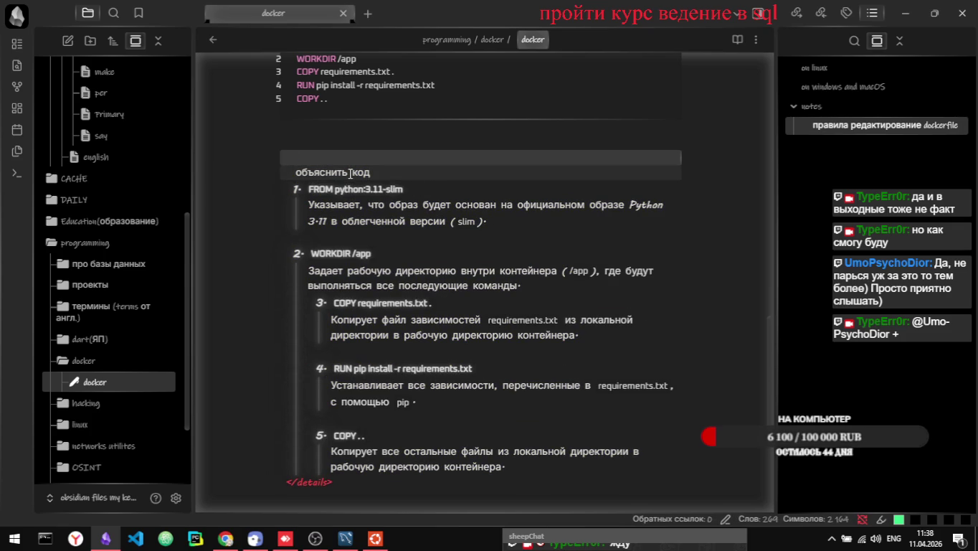
pyautogui.press('Down')
pyautogui.press('Down')
pyautogui.press('Down')
pyautogui.hotkey('ctrl', 'End')
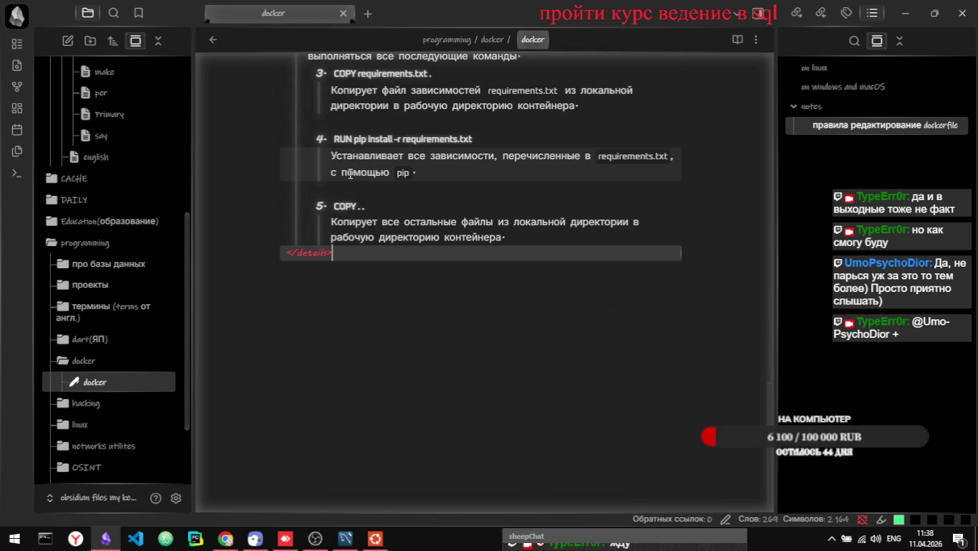
pyautogui.press('BackSpace')
pyautogui.press('BackSpace')
pyautogui.press('BackSpace')
pyautogui.press('BackSpace')
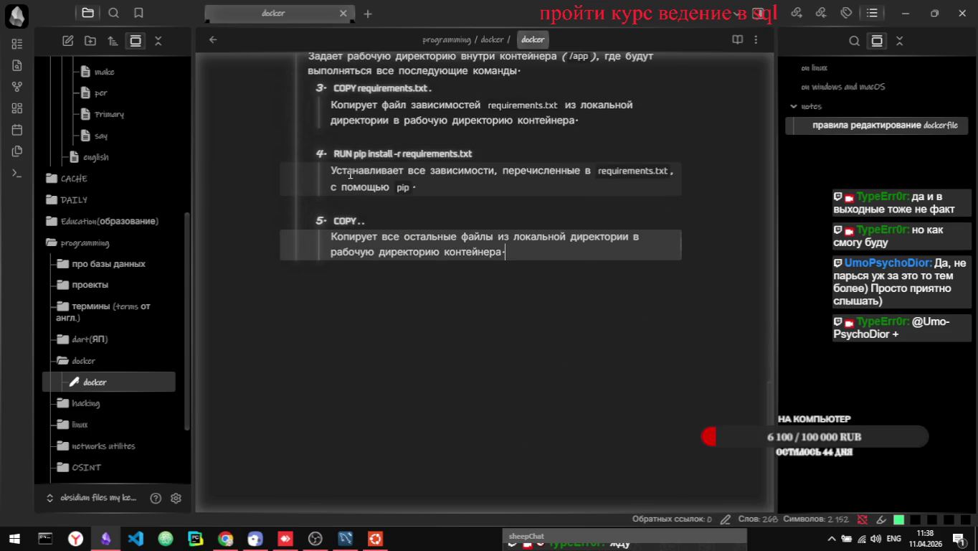
pyautogui.hotkey('ctrl', 'e')
pyautogui.scroll(4, 508, 320)
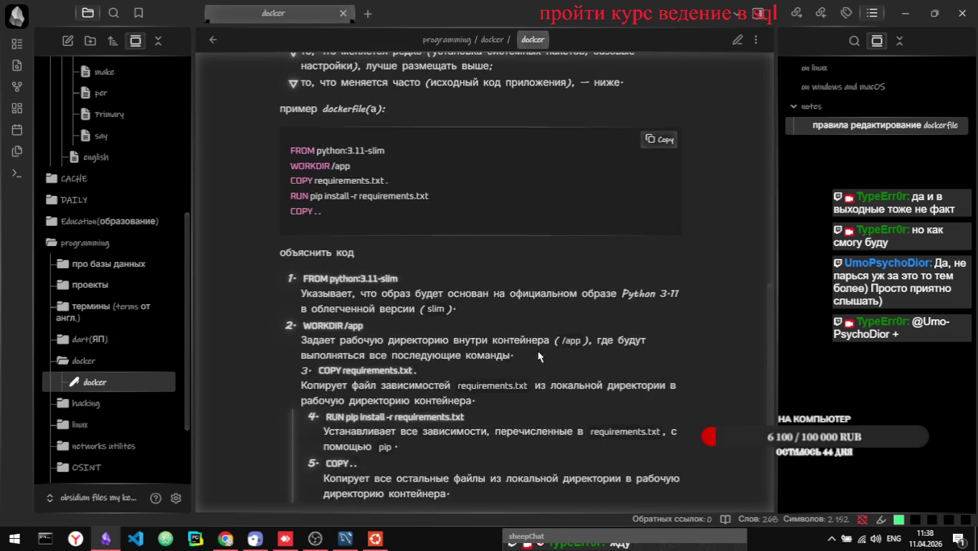
pyautogui.hotkey('ctrl', 'e')
# - Change the heading 'объяснить код' to 'объяснение кода'
pyautogui.click(384, 294)
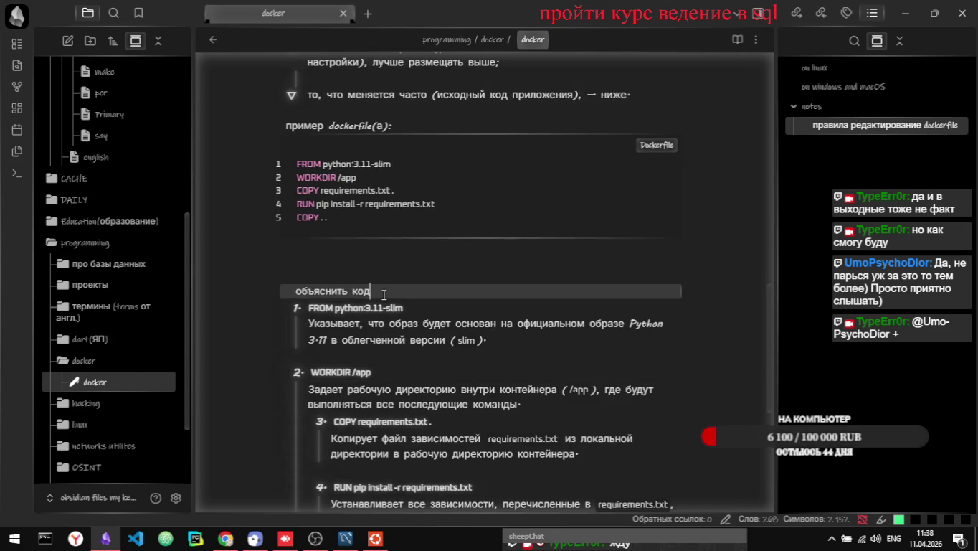
pyautogui.press('Left')
pyautogui.press('Left')
pyautogui.press('Left')
pyautogui.hotkey('alt', 'shift')
pyautogui.press('BackSpace')
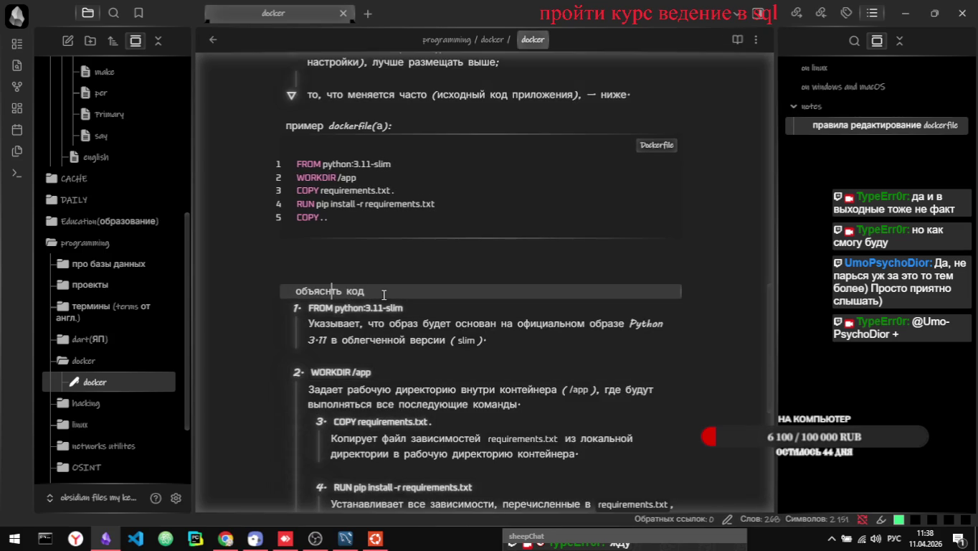
pyautogui.write('ение')
pyautogui.press('Delete')
pyautogui.press('Delete')
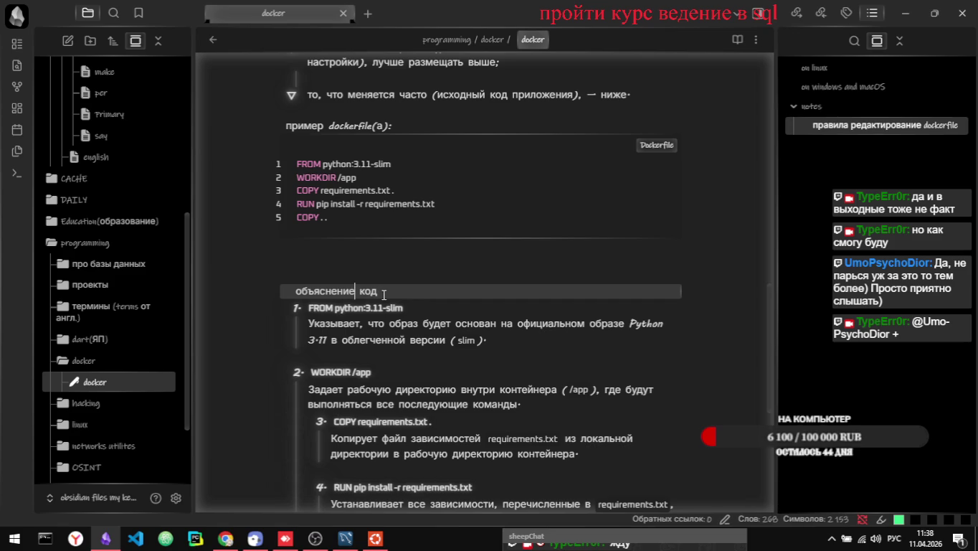
pyautogui.write('а')
# - Outdent list items 3–5 and their descriptions to line up with items 1–2
pyautogui.click(424, 309)
pyautogui.press('Down')
pyautogui.press('Down')
pyautogui.press('Down')
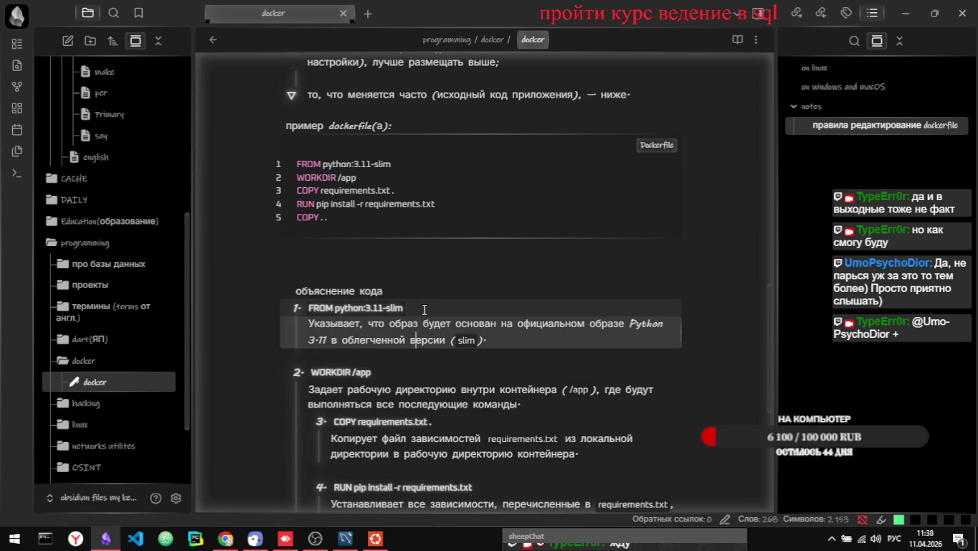
pyautogui.press('Down')
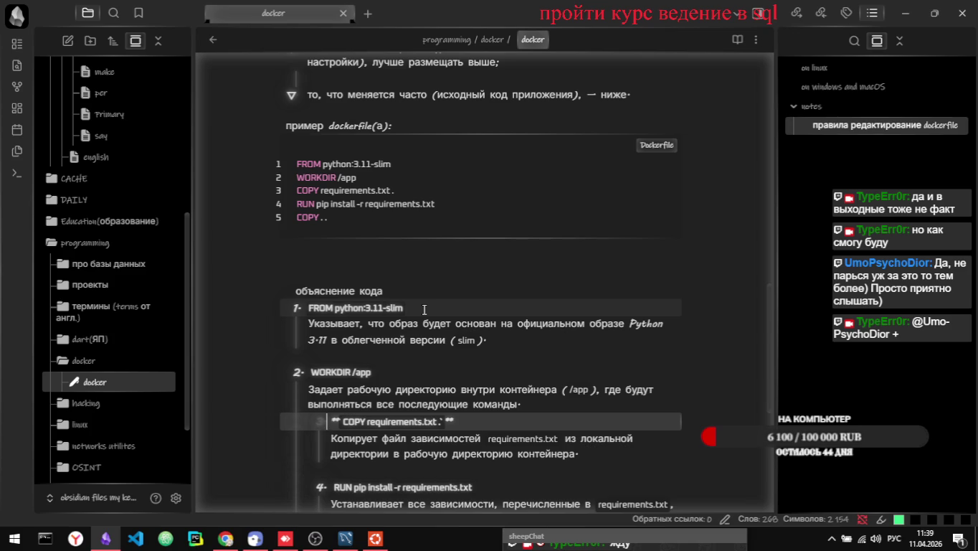
pyautogui.hotkey('shift', 'Tab')
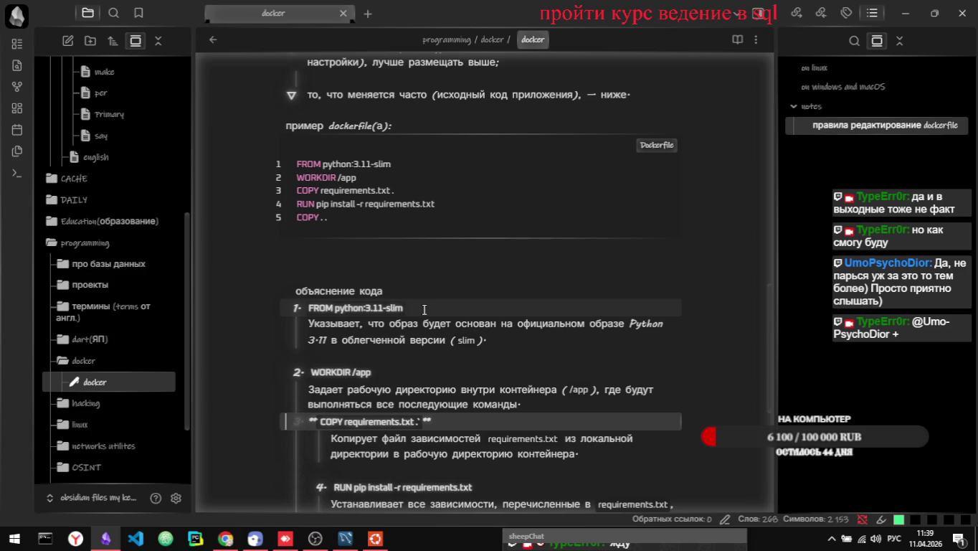
pyautogui.press('Down')
pyautogui.hotkey('shift', 'Tab')
pyautogui.press('Down')
pyautogui.press('Down')
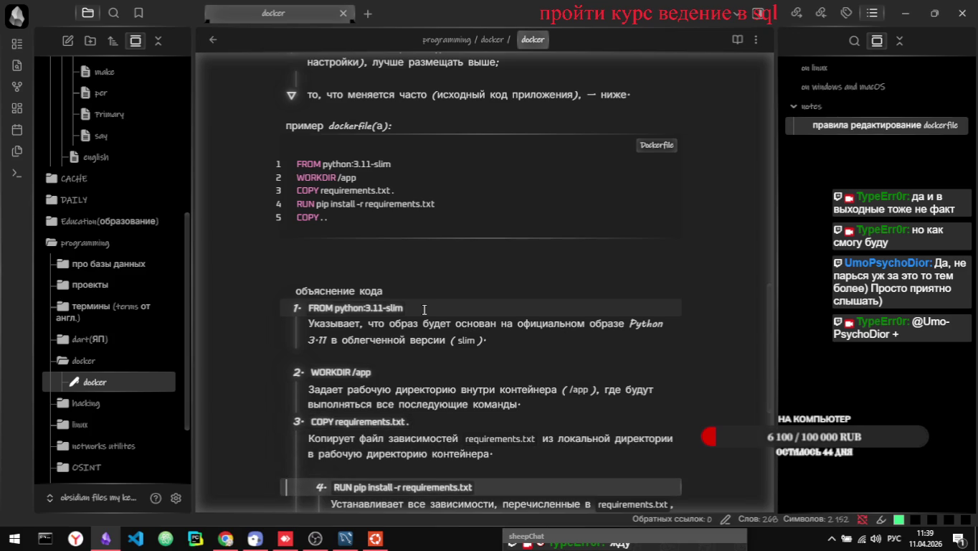
pyautogui.hotkey('shift', 'Tab')
pyautogui.press('Down')
pyautogui.press('Down')
pyautogui.press('Down')
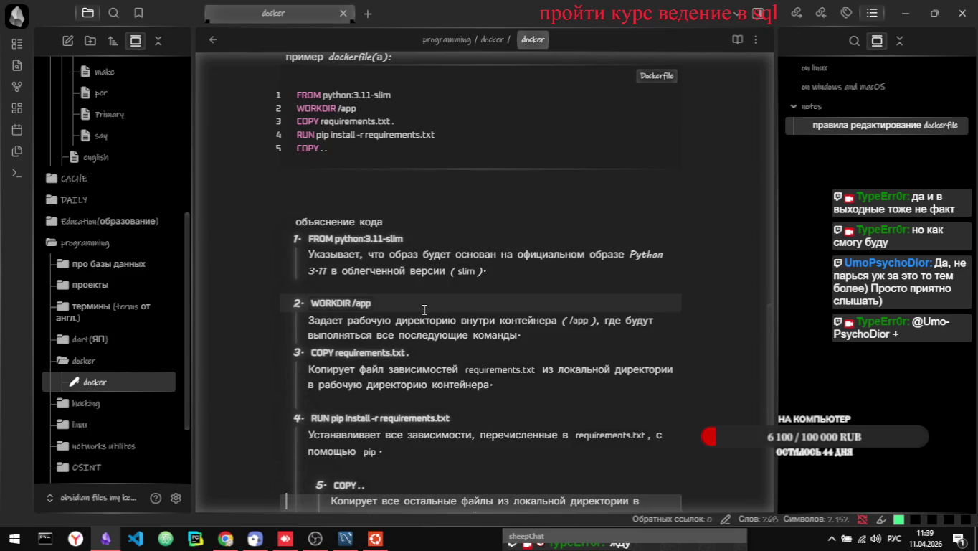
pyautogui.hotkey('shift', 'Tab')
pyautogui.press('End')
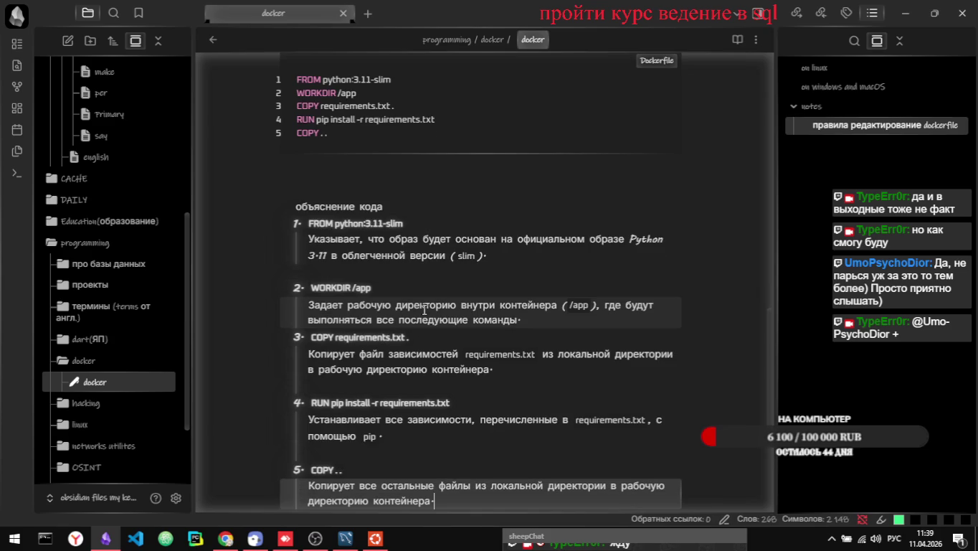
pyautogui.press('Return')
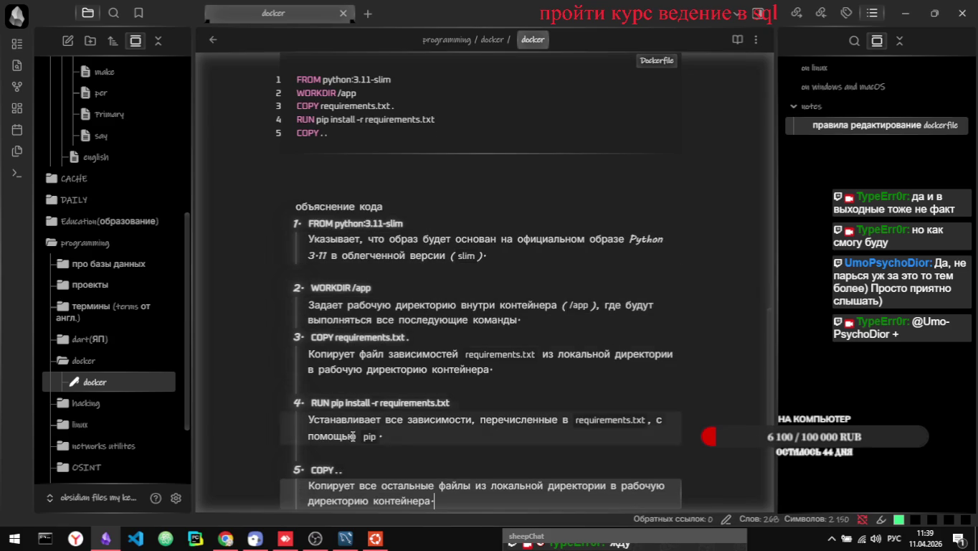
# - Remove the blank lines around item 4 and below item 1, then show the note in reading view
pyautogui.click(350, 449)
pyautogui.press('BackSpace')
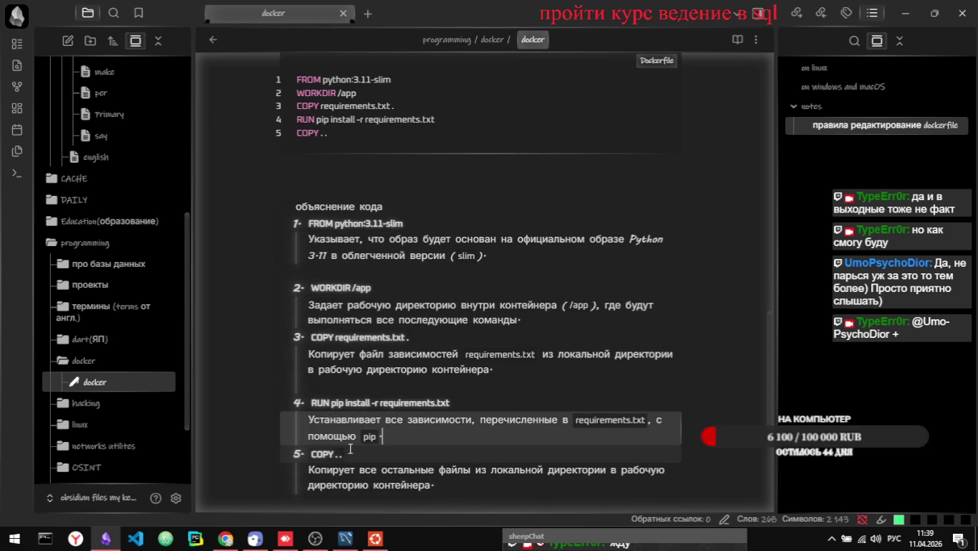
pyautogui.click(349, 386)
pyautogui.press('BackSpace')
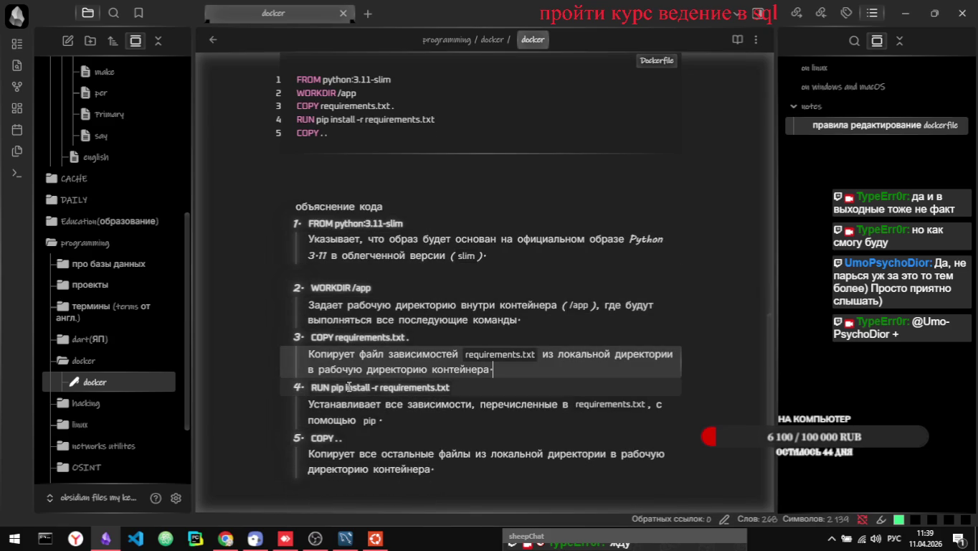
pyautogui.click(343, 271)
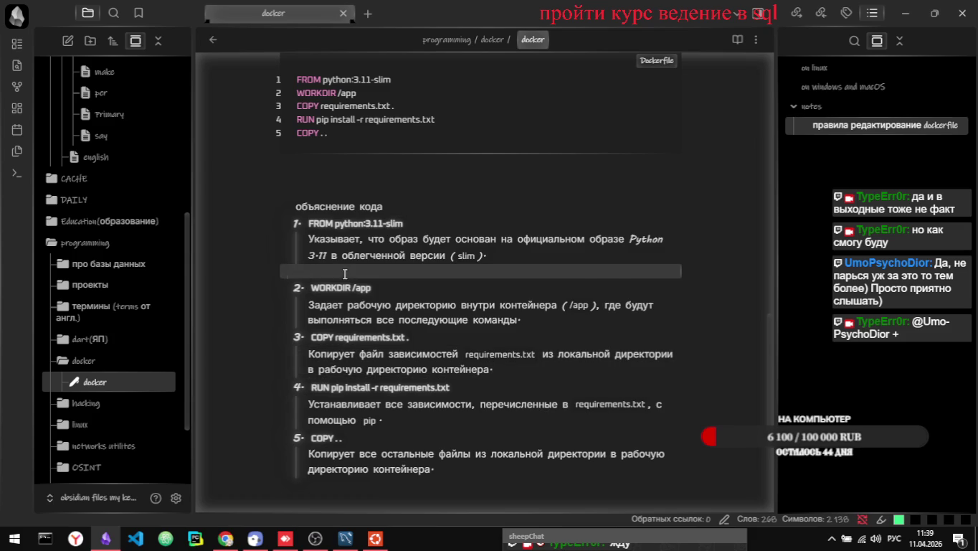
pyautogui.press('BackSpace')
pyautogui.hotkey('ctrl', 'e')
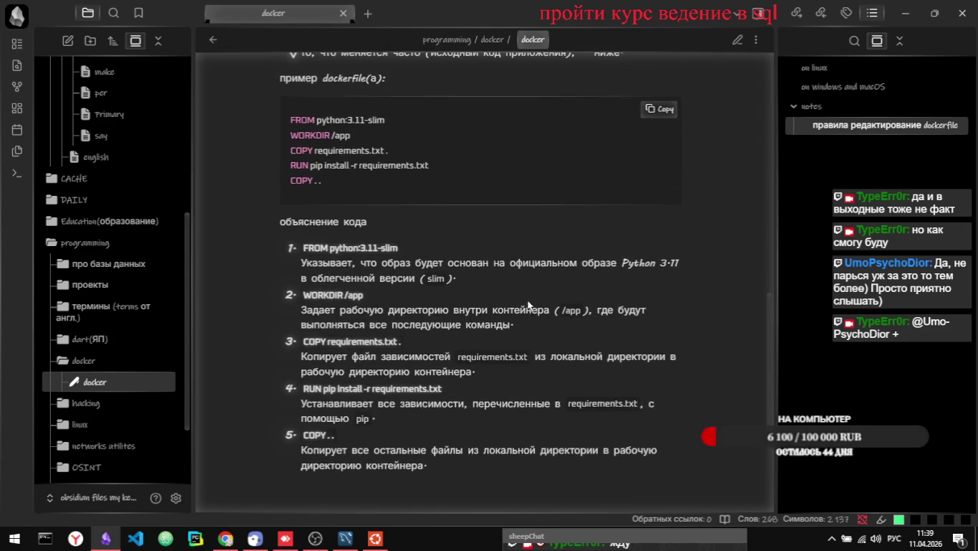
# - Scroll to the top of the rendered docker note, then switch over to the Chrome window
pyautogui.scroll(2, 528, 305)
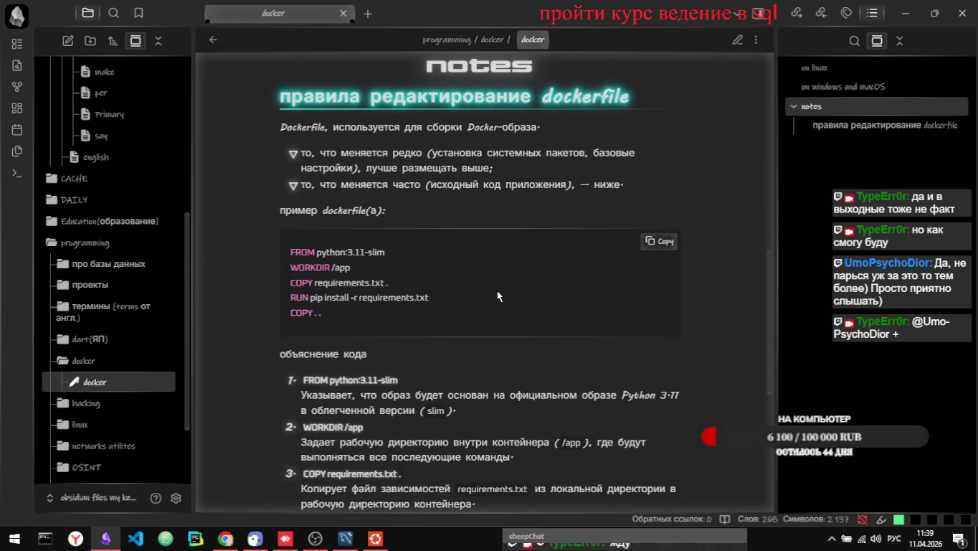
pyautogui.hotkey('alt', 'Tab')
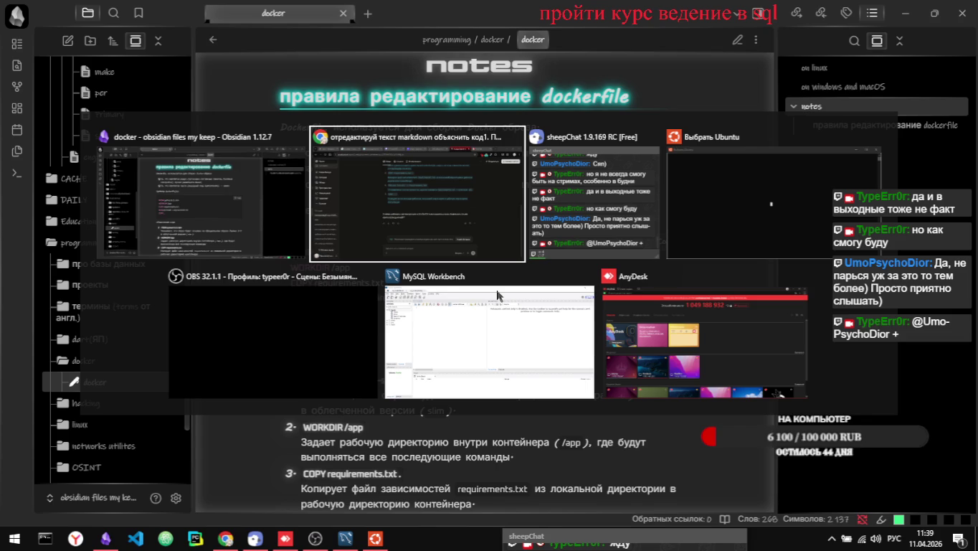
pyautogui.click(206, 355)
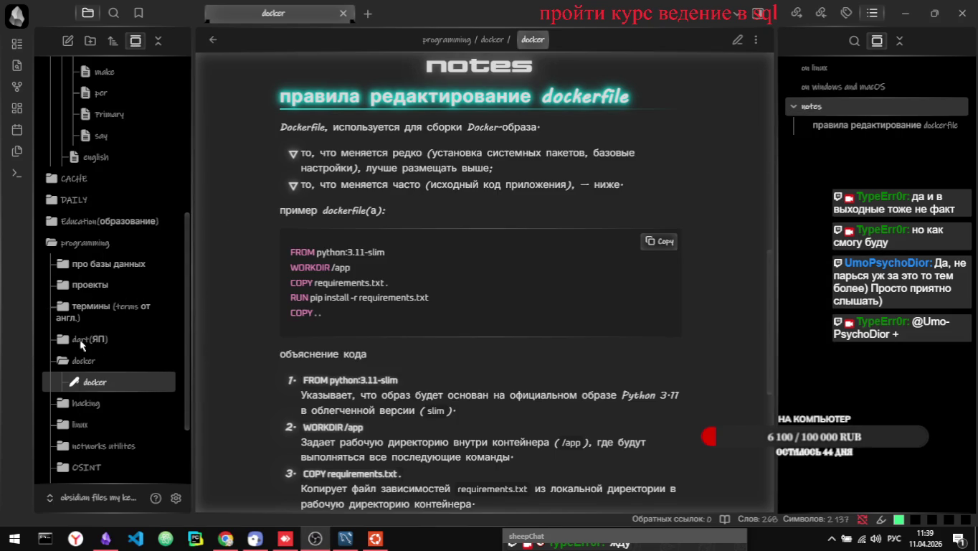
pyautogui.hotkey('alt', 'Tab')
pyautogui.hotkey('alt', 'Tab')
pyautogui.press('Tab')
pyautogui.press('Tab')
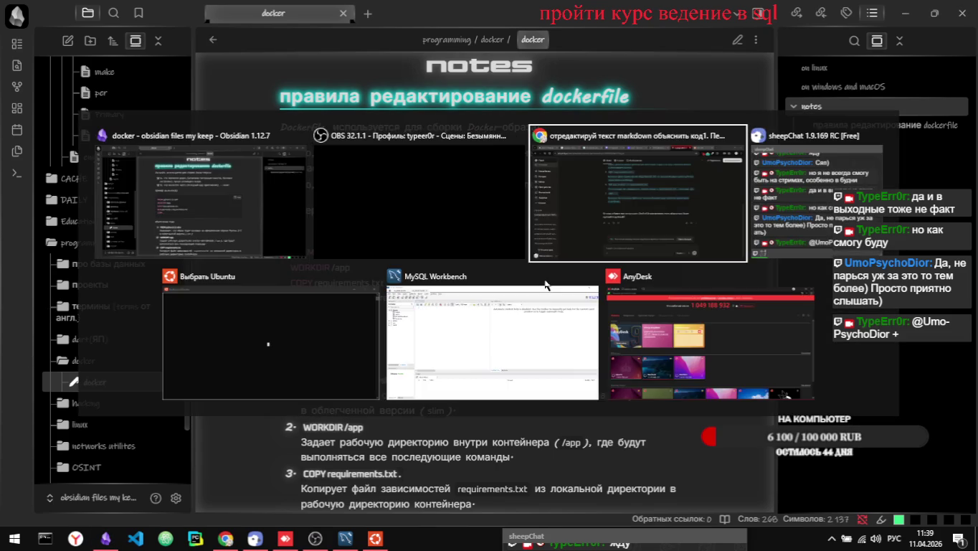
# - Open the Habr Docker article, bookmark it, and close the 'Объяснение кода' side panel
pyautogui.click(250, 6)
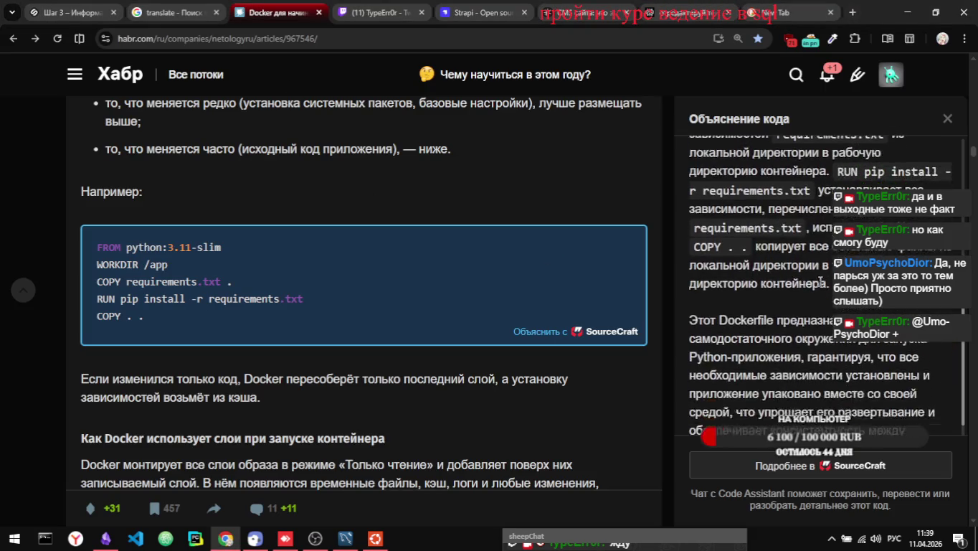
pyautogui.scroll(-1, 851, 362)
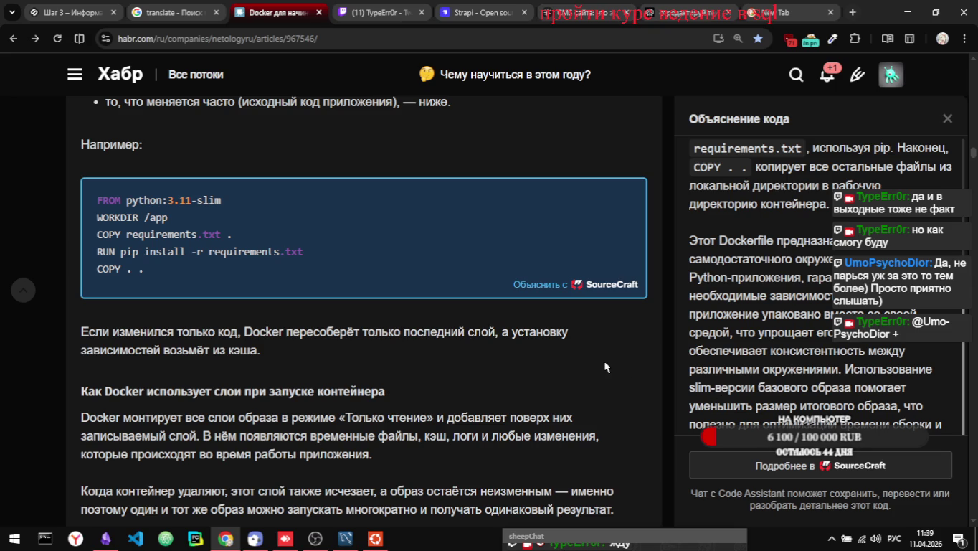
pyautogui.scroll(1, 604, 367)
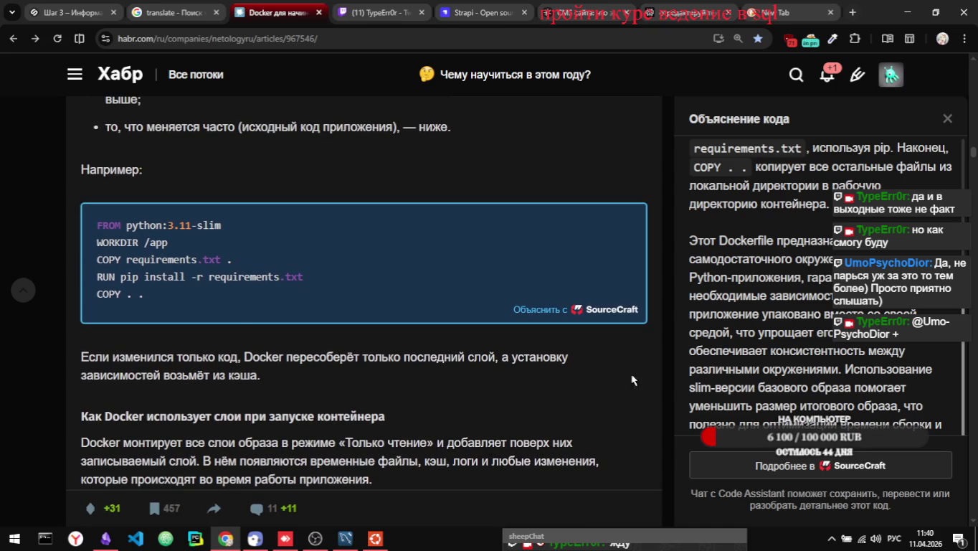
pyautogui.scroll(-1, 632, 380)
pyautogui.scroll(1, 633, 380)
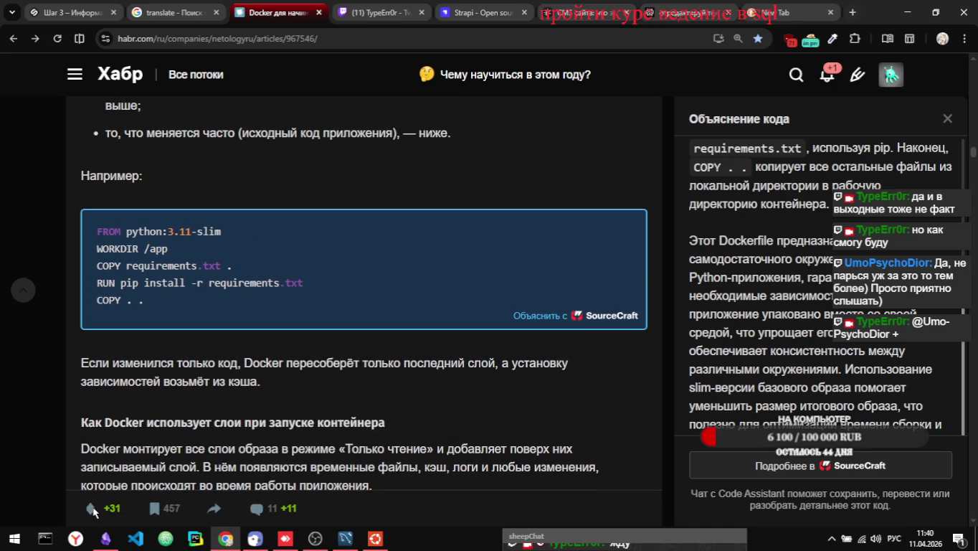
pyautogui.moveTo(94, 511)
pyautogui.click(153, 514)
pyautogui.click(944, 119)
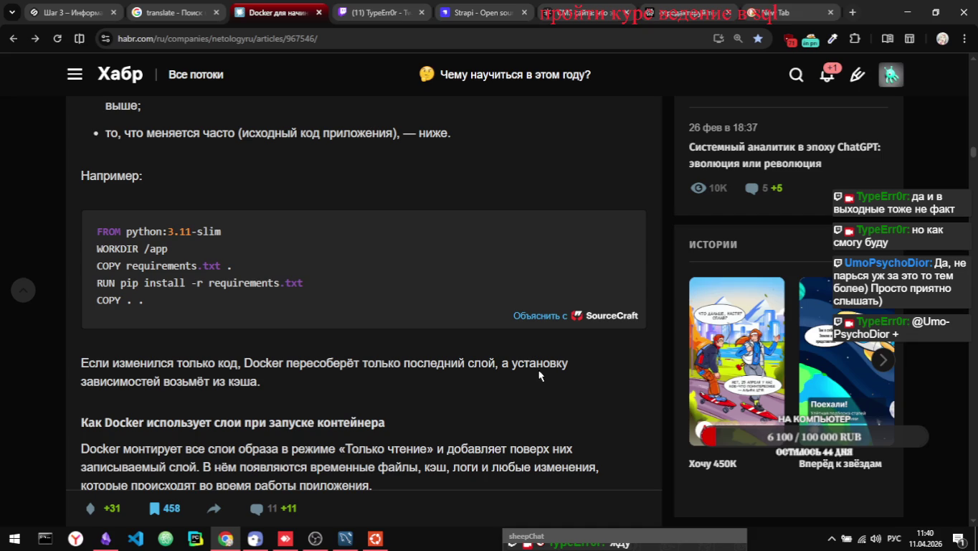
# - Zoom the article to 150% and scroll down to the volumes and bind mounts passage
pyautogui.hotkey('ctrl', '+')
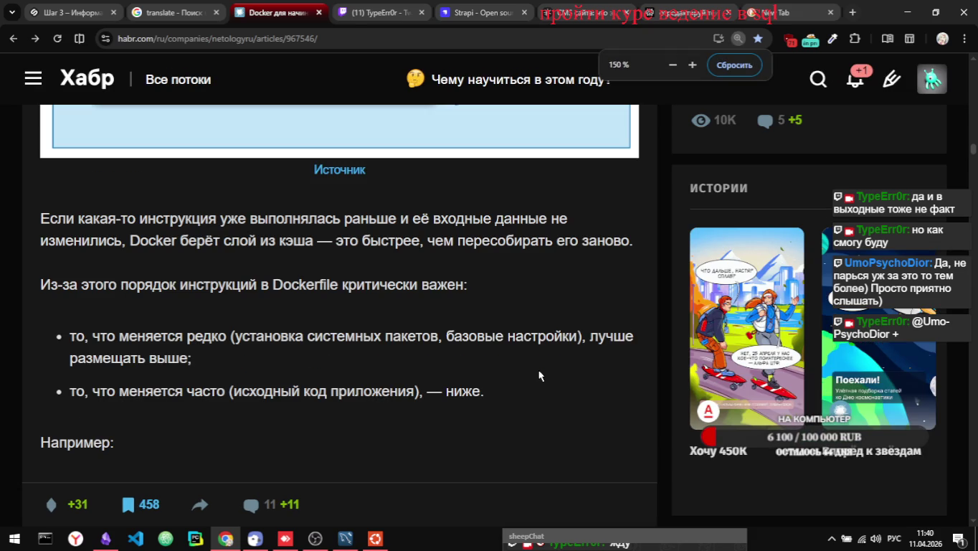
pyautogui.scroll(4, 539, 376)
pyautogui.scroll(-2, 540, 375)
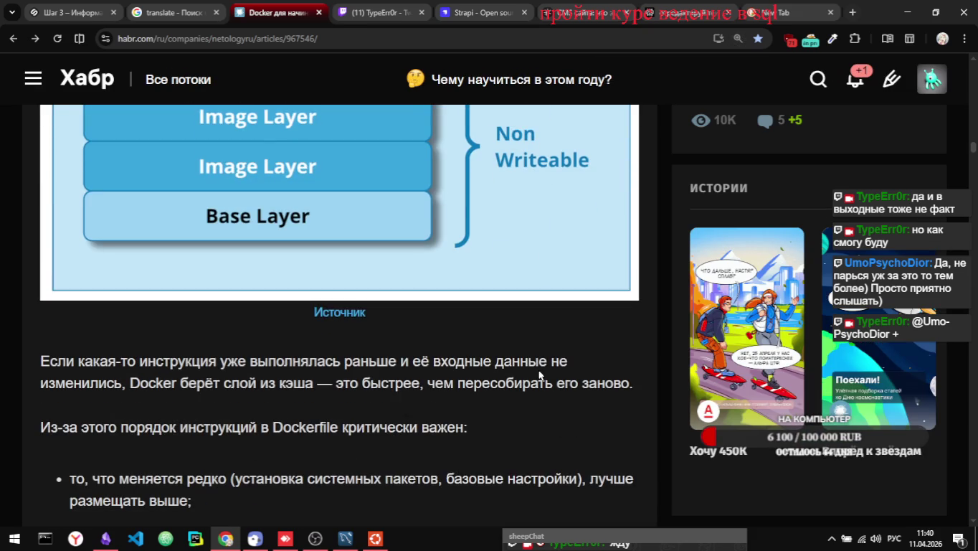
pyautogui.scroll(-3, 540, 376)
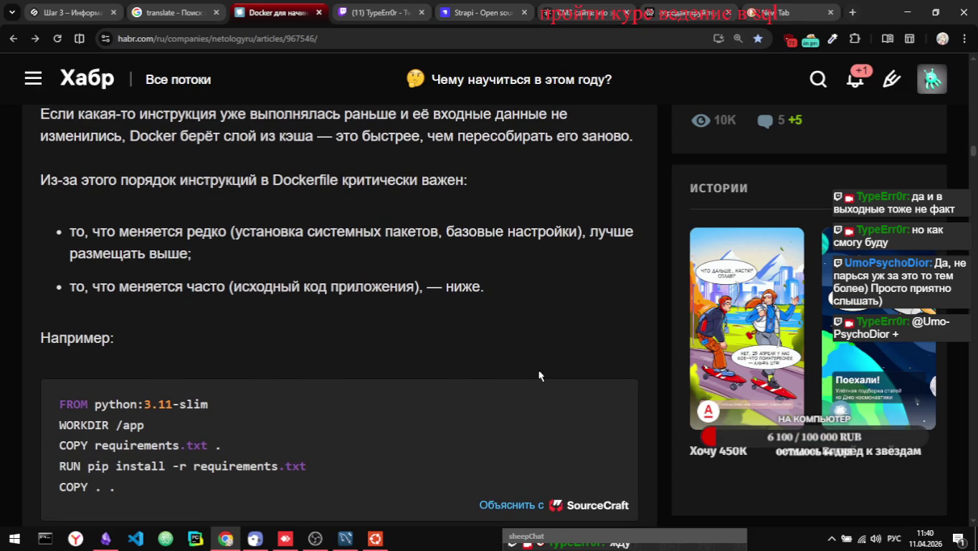
pyautogui.scroll(-3, 540, 375)
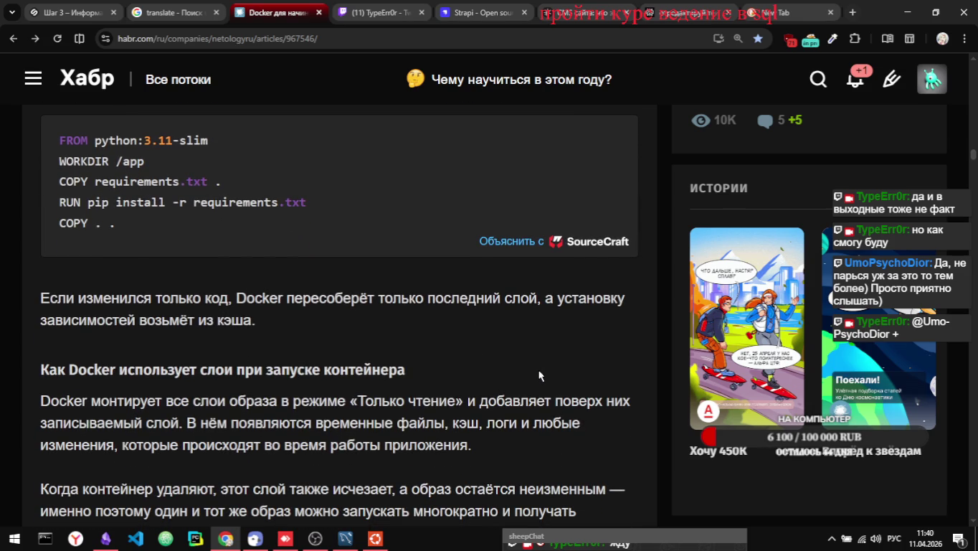
pyautogui.scroll(-1, 539, 376)
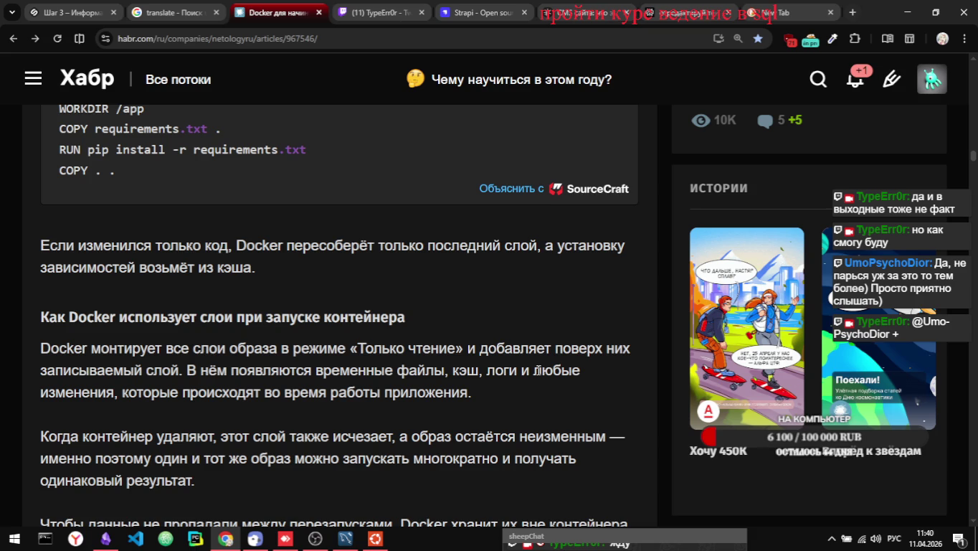
pyautogui.scroll(-1, 312, 320)
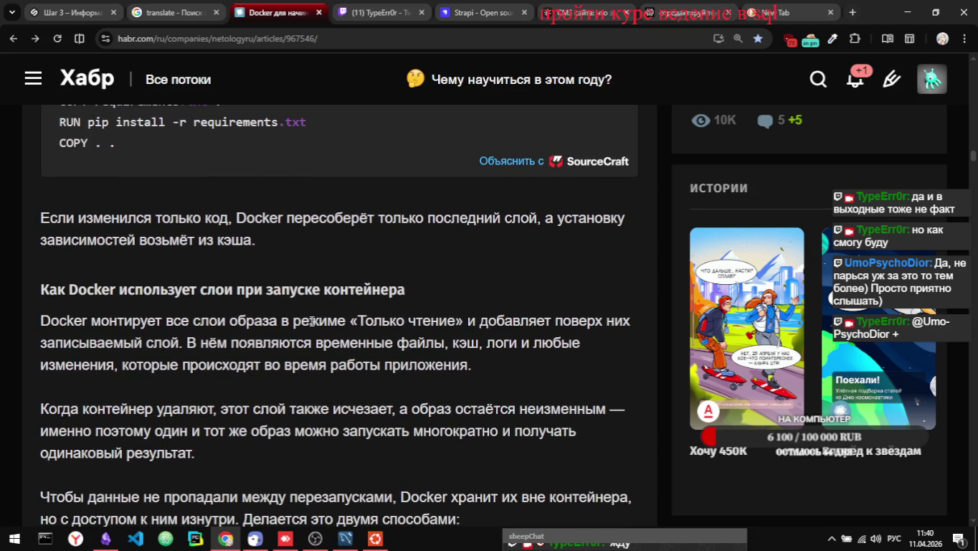
pyautogui.scroll(-1, 312, 320)
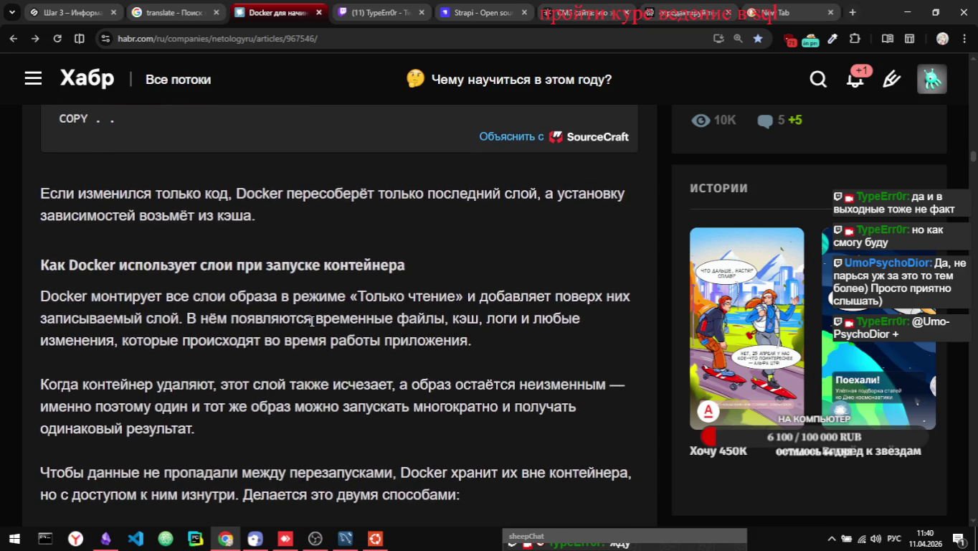
pyautogui.scroll(-2, 312, 319)
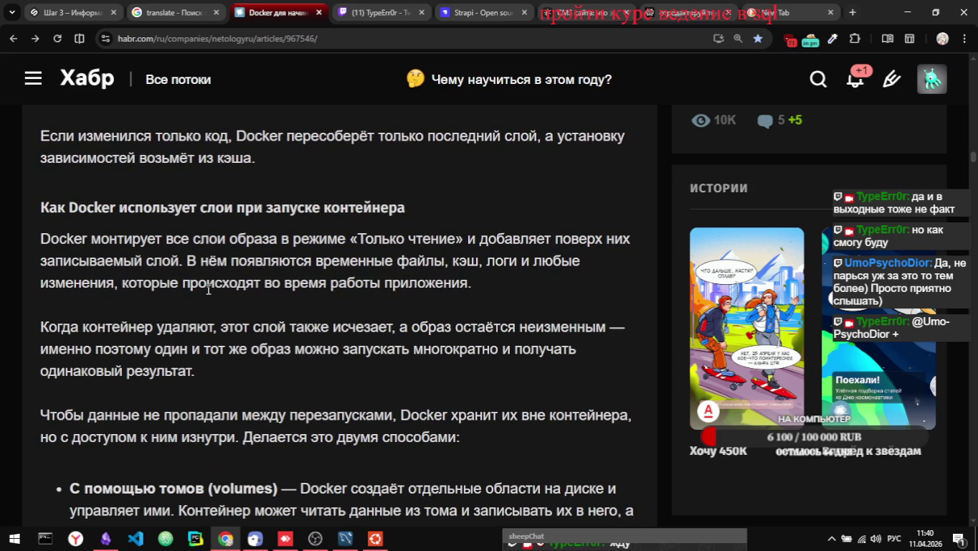
pyautogui.scroll(-1, 207, 288)
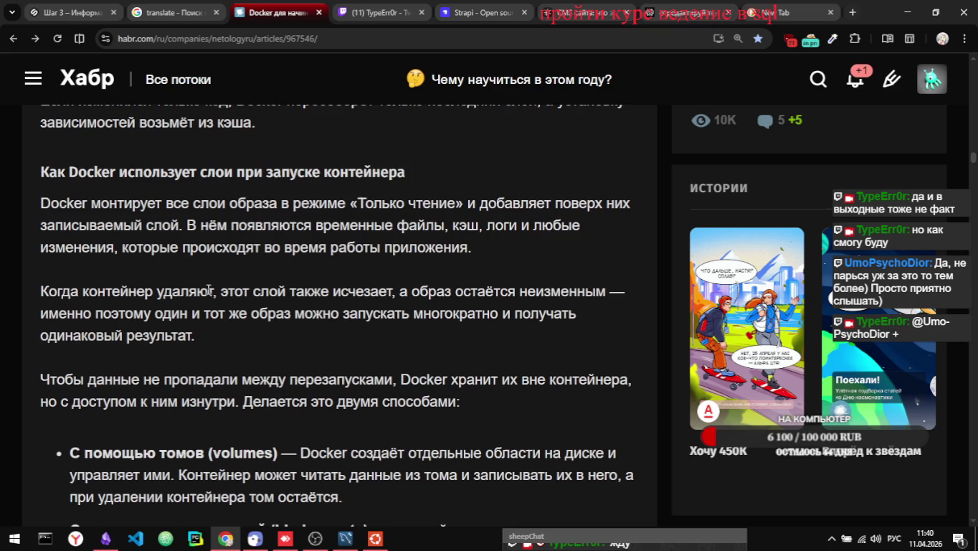
pyautogui.scroll(-1, 208, 290)
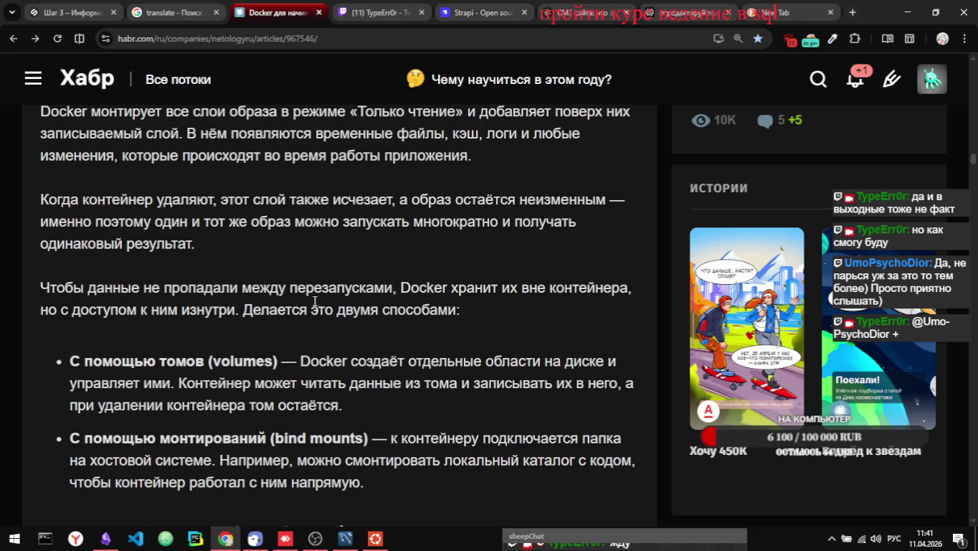
# - Scroll down to the 'Хранилища образов: Docker Hub и Registry' section and right-click the page margin
pyautogui.scroll(-1, 315, 301)
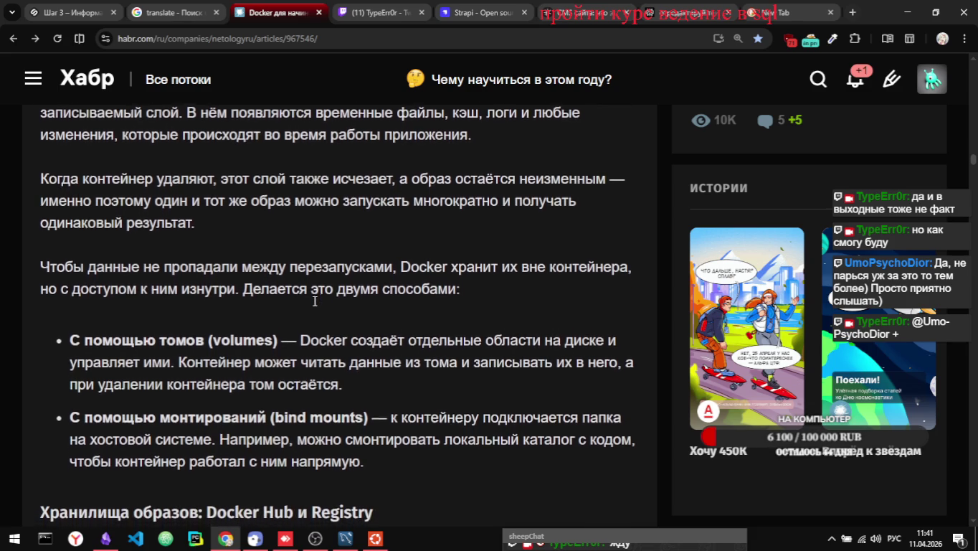
pyautogui.scroll(-1, 314, 302)
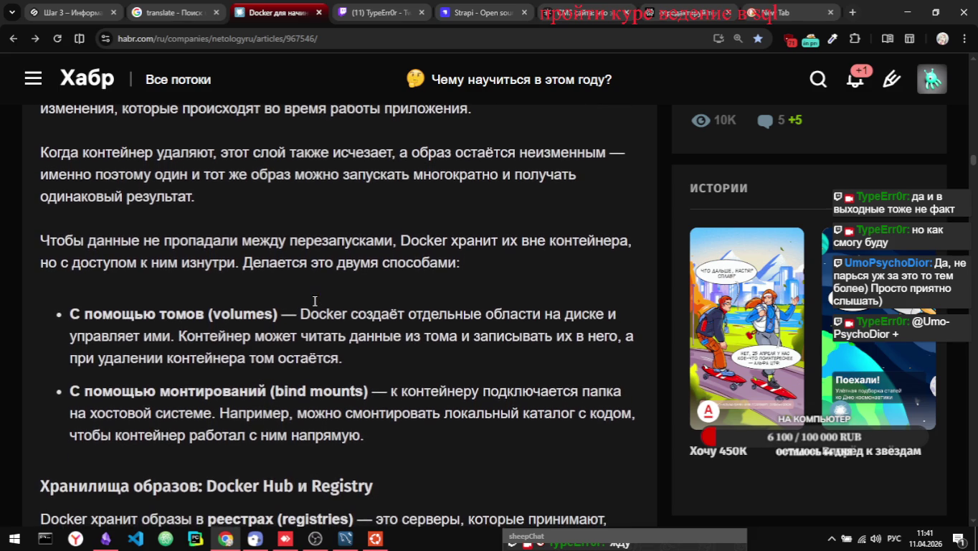
pyautogui.scroll(-1, 313, 302)
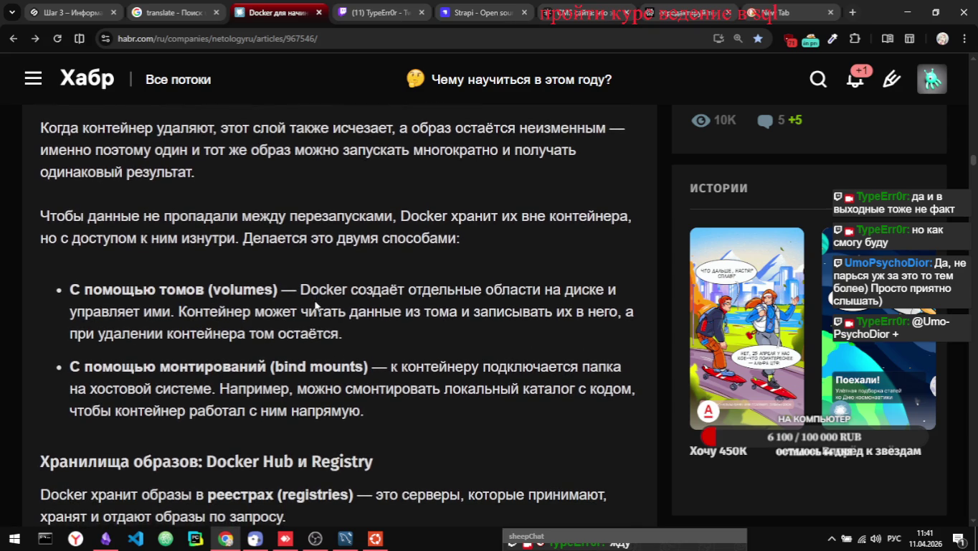
pyautogui.scroll(-1, 315, 304)
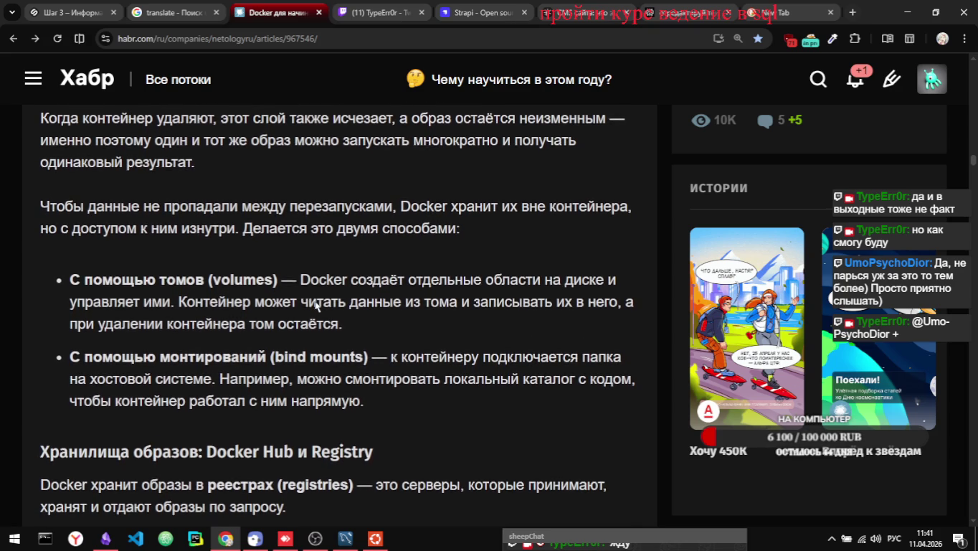
pyautogui.scroll(-1, 316, 307)
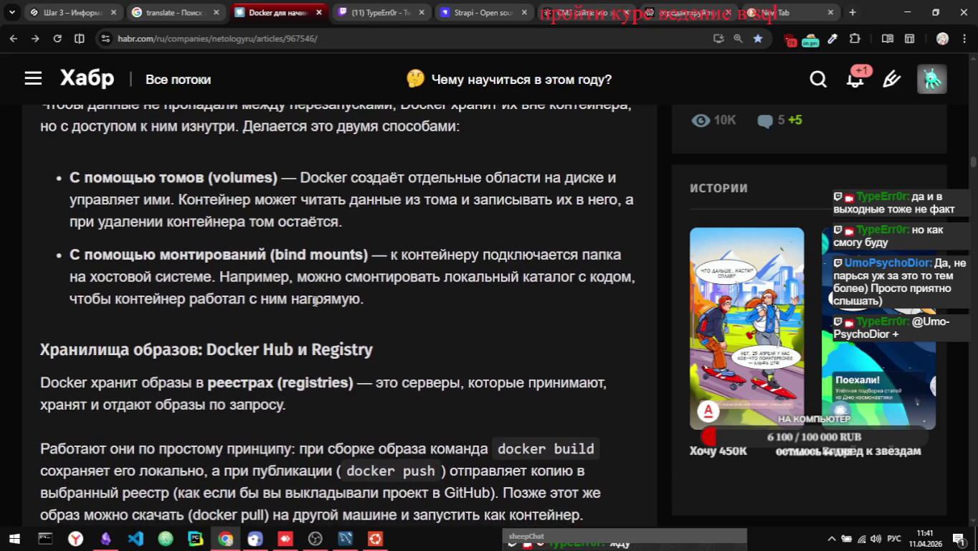
pyautogui.scroll(-1, 314, 301)
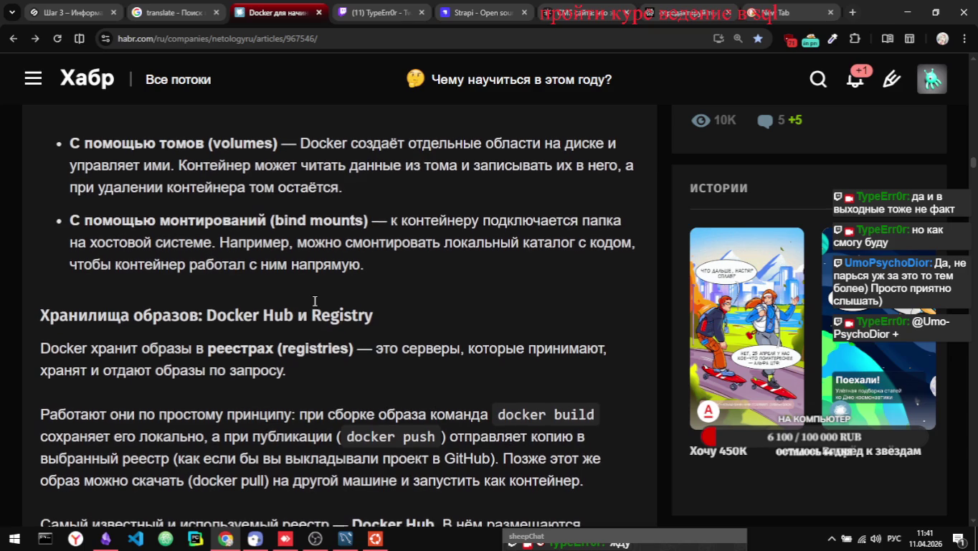
pyautogui.scroll(-1, 314, 300)
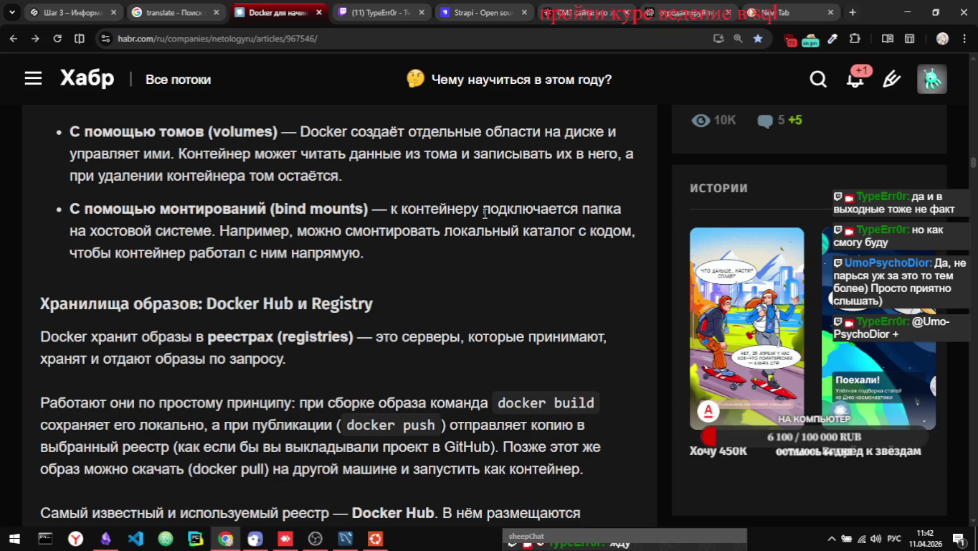
pyautogui.scroll(-1, 384, 284)
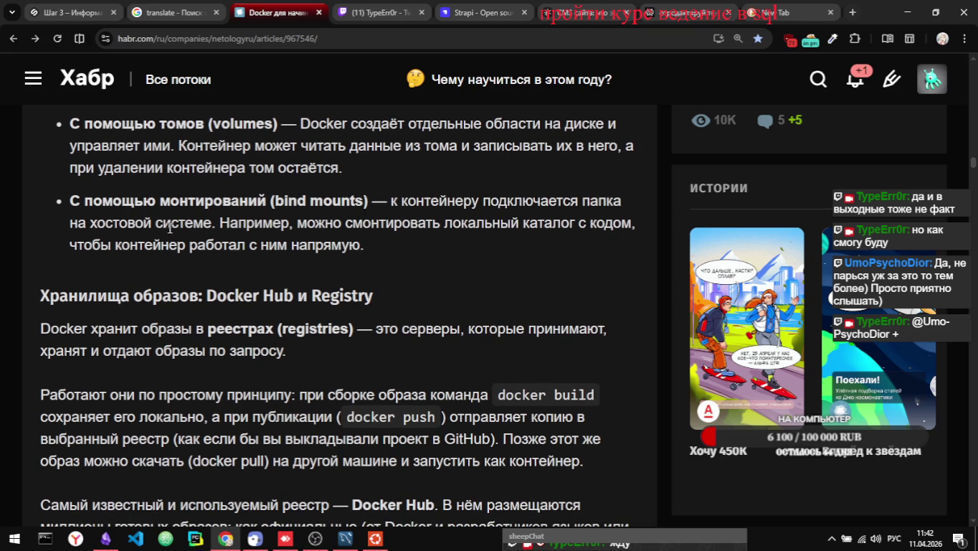
pyautogui.scroll(-1, 384, 261)
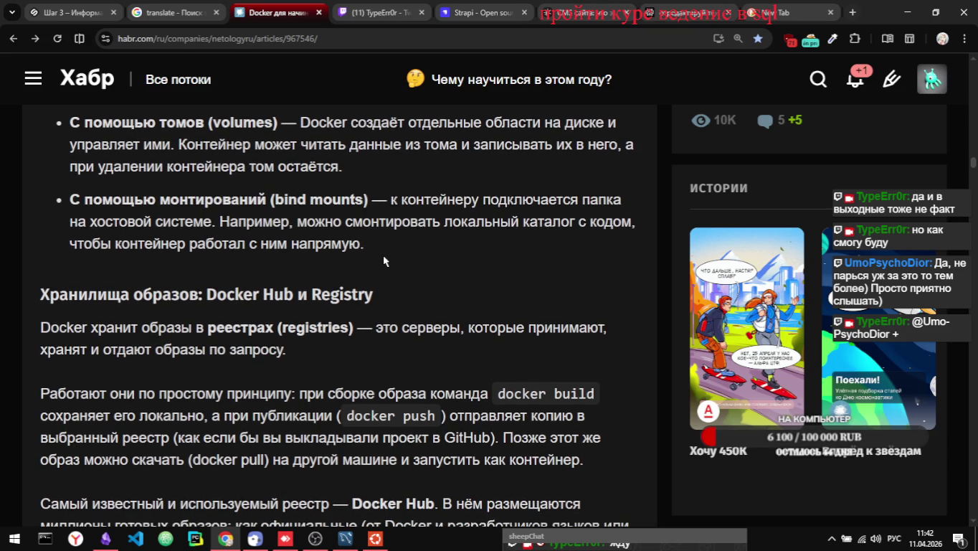
pyautogui.scroll(-1, 384, 262)
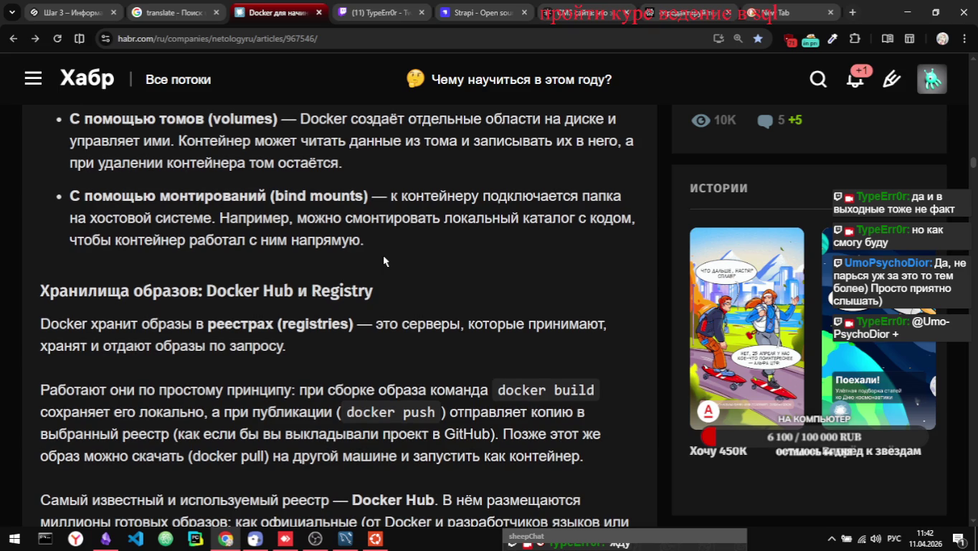
pyautogui.scroll(-1, 383, 261)
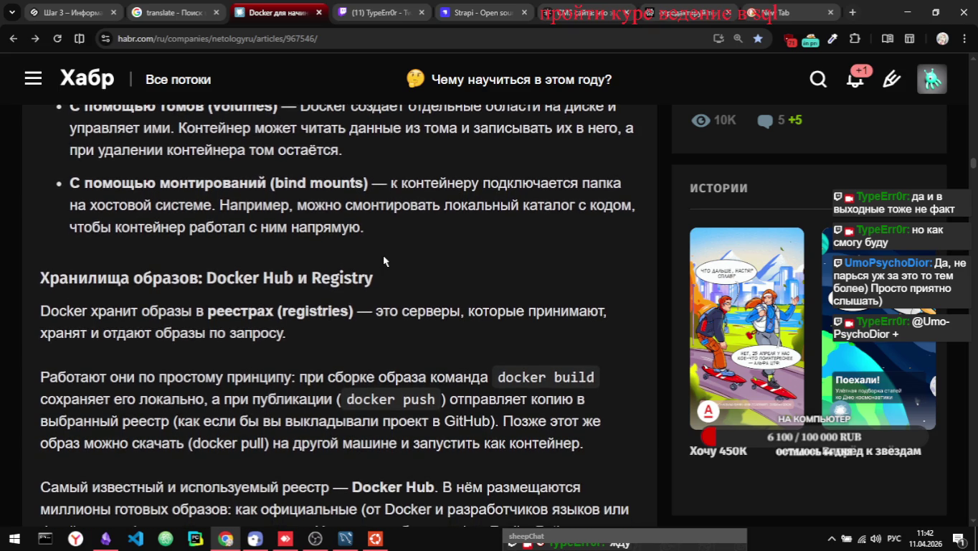
pyautogui.scroll(-1, 383, 262)
pyautogui.scroll(-1, 383, 262)
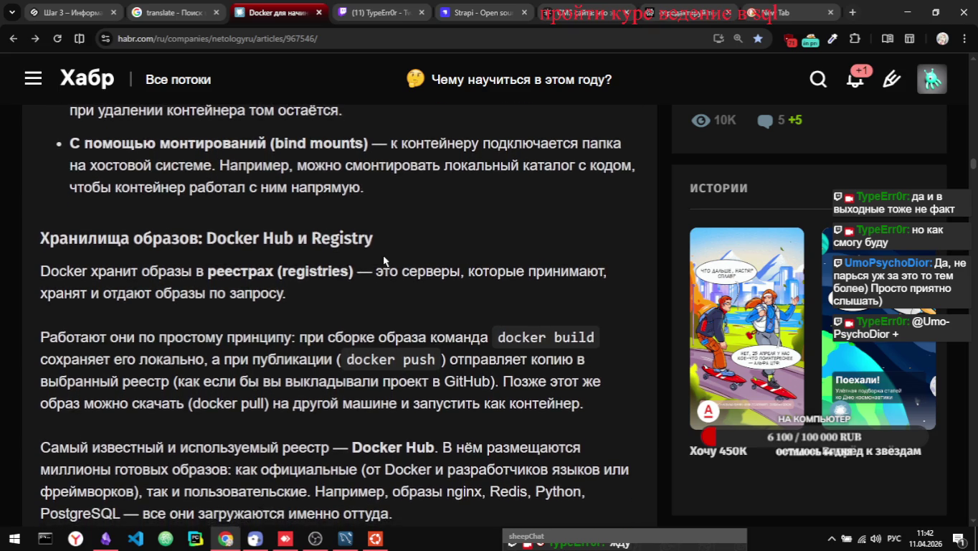
pyautogui.scroll(-1, 384, 262)
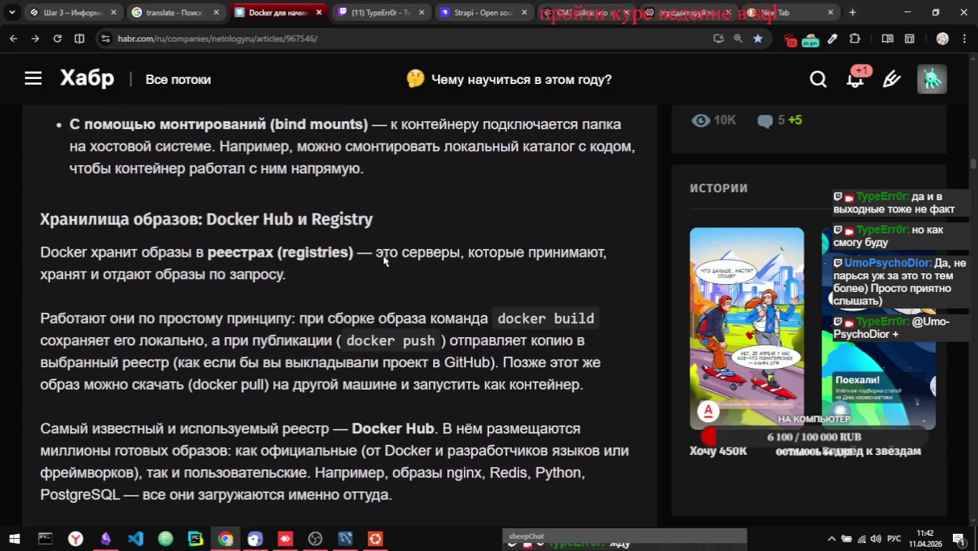
pyautogui.scroll(-1, 383, 262)
pyautogui.scroll(1, 344, 247)
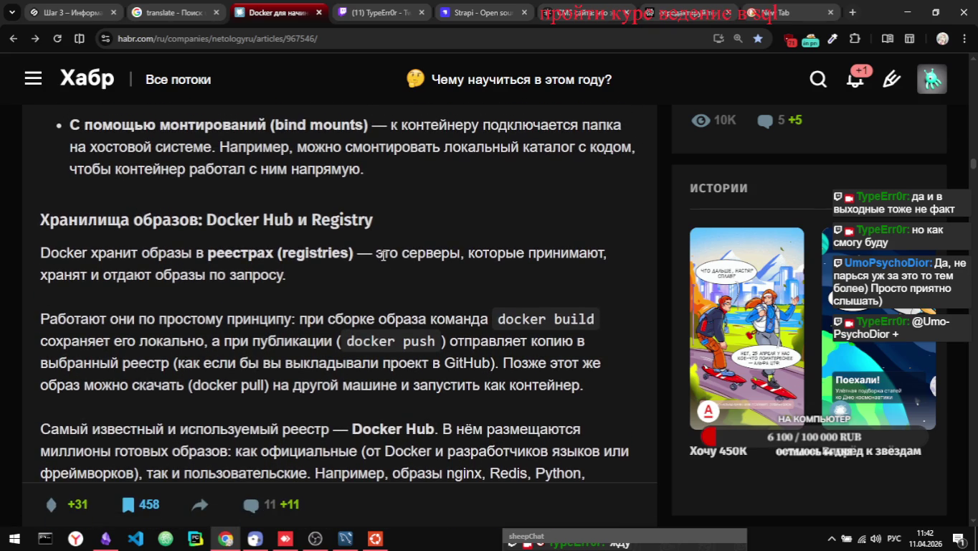
pyautogui.rightClick(41, 226)
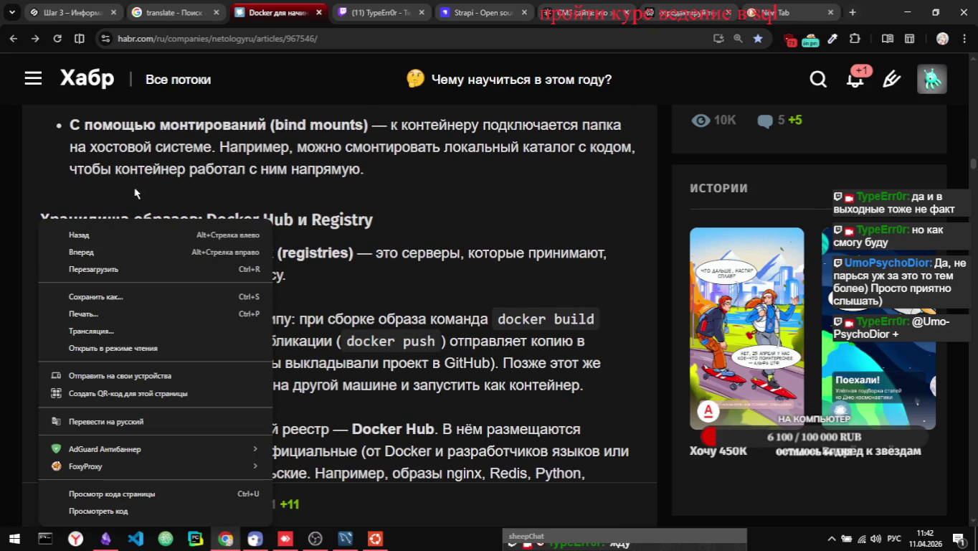
pyautogui.click(344, 247)
pyautogui.scroll(-1, 344, 247)
pyautogui.scroll(-1, 343, 247)
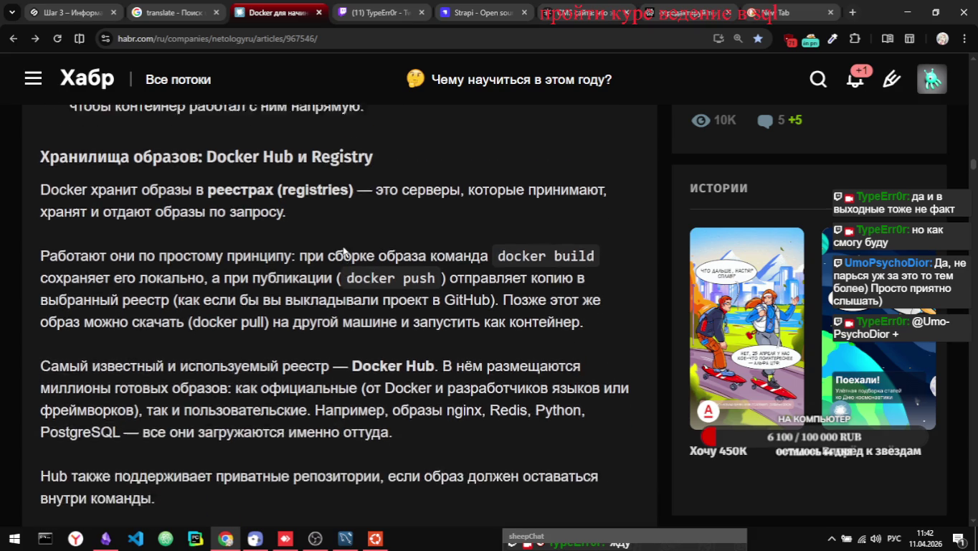
pyautogui.scroll(1, 343, 247)
pyautogui.scroll(-1, 343, 246)
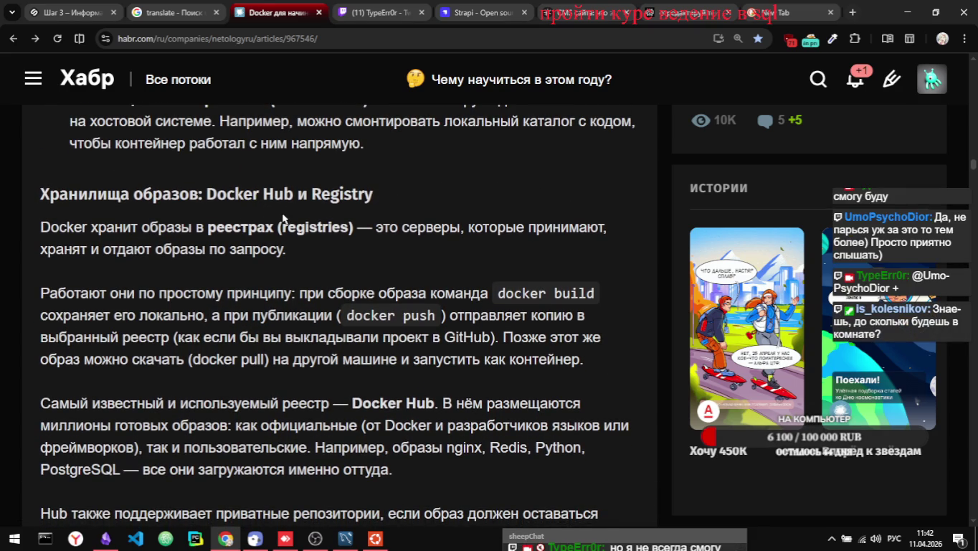
pyautogui.hotkey('alt', 'Tab')
pyautogui.press('Escape')
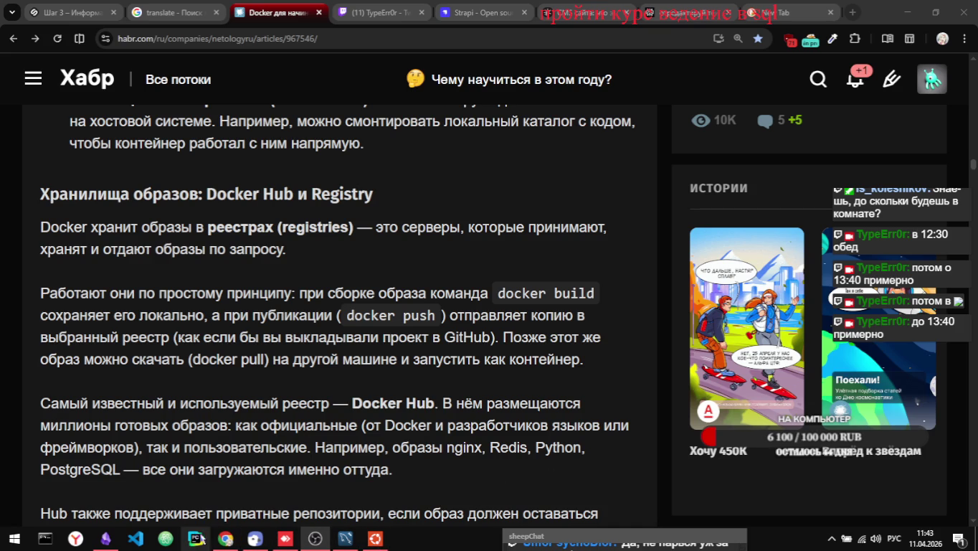
pyautogui.click(228, 543)
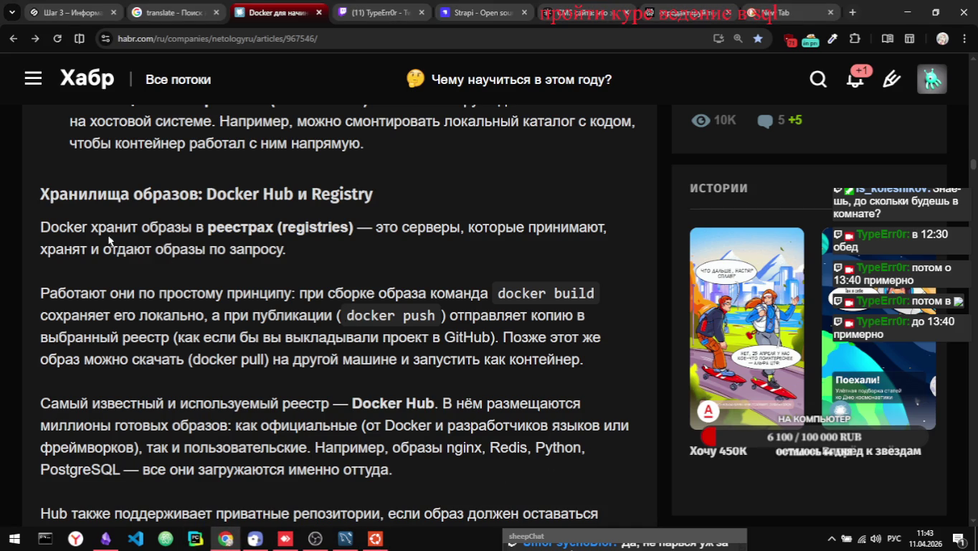
pyautogui.scroll(-1, 230, 301)
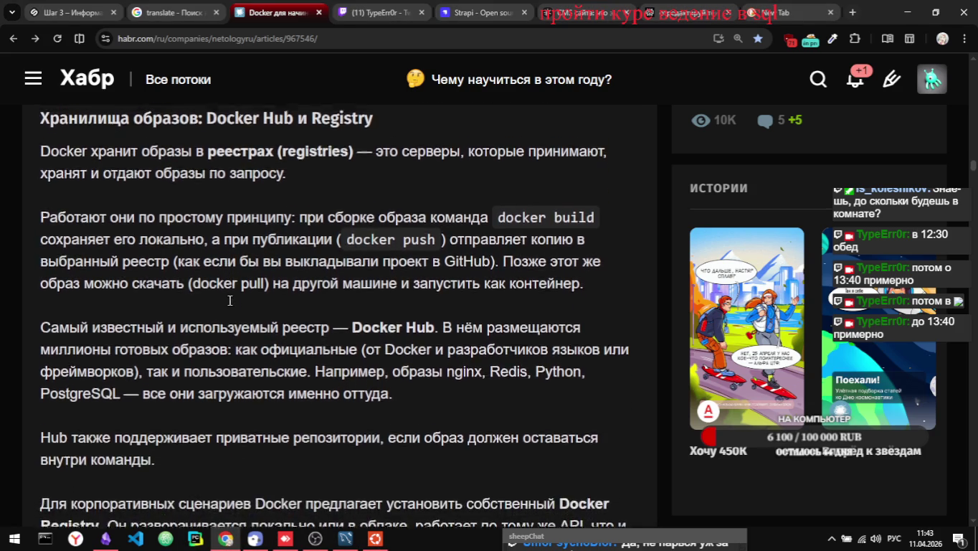
pyautogui.scroll(2, 229, 300)
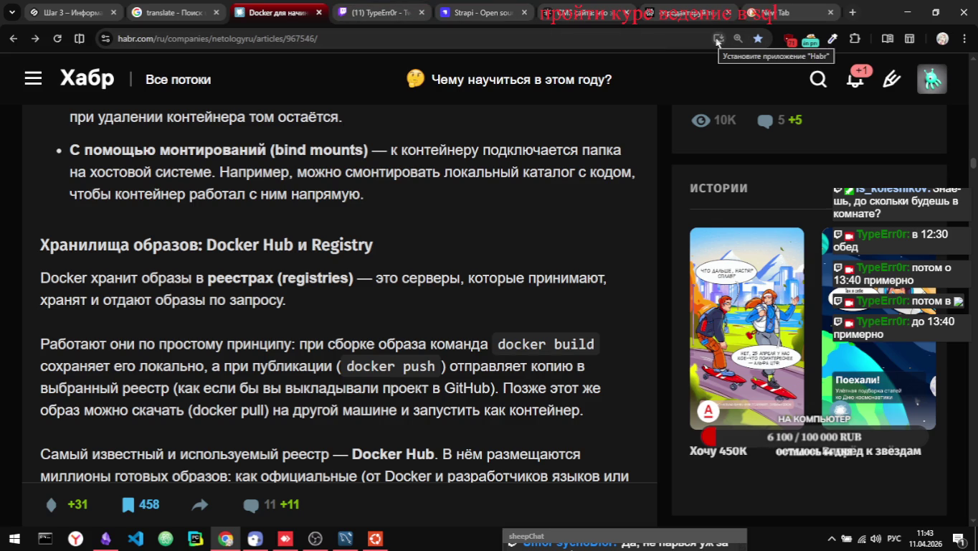
# - Install Habr as an app with Установить, maximize its window, then minimize it and Chrome
pyautogui.click(717, 39)
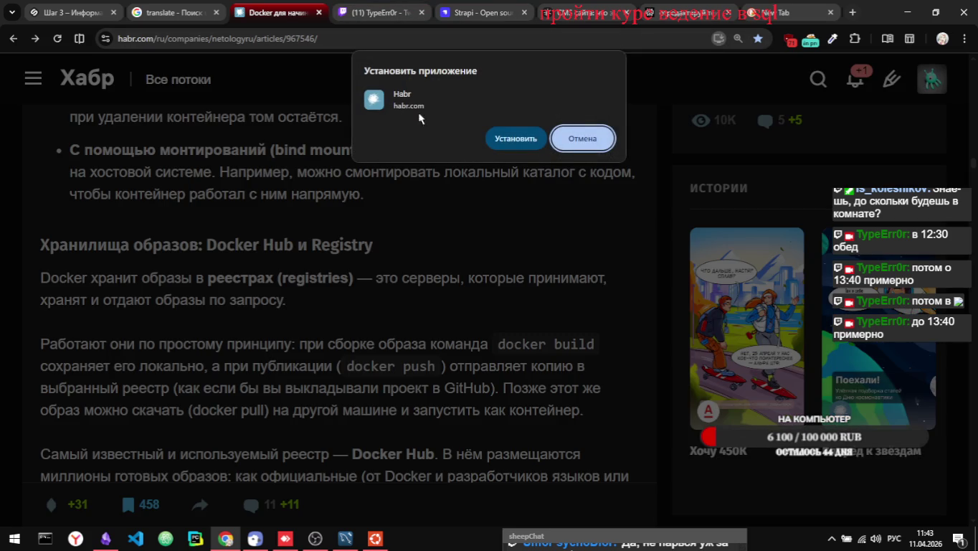
pyautogui.click(515, 139)
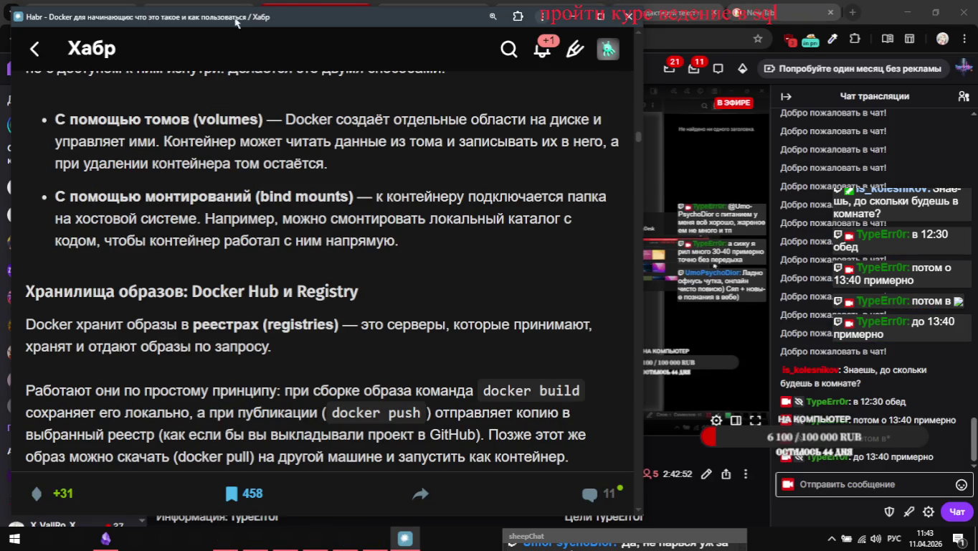
pyautogui.moveTo(248, 19)
pyautogui.mouseDown()
pyautogui.moveTo(330, 269)
pyautogui.moveTo(338, 2)
pyautogui.mouseUp()
pyautogui.scroll(10, 340, 183)
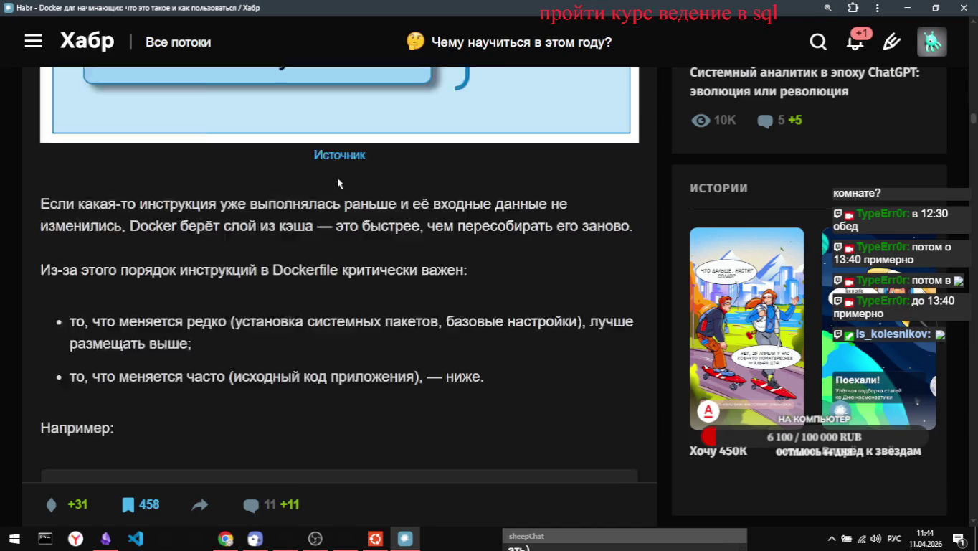
pyautogui.scroll(10, 340, 183)
pyautogui.scroll(-13, 340, 182)
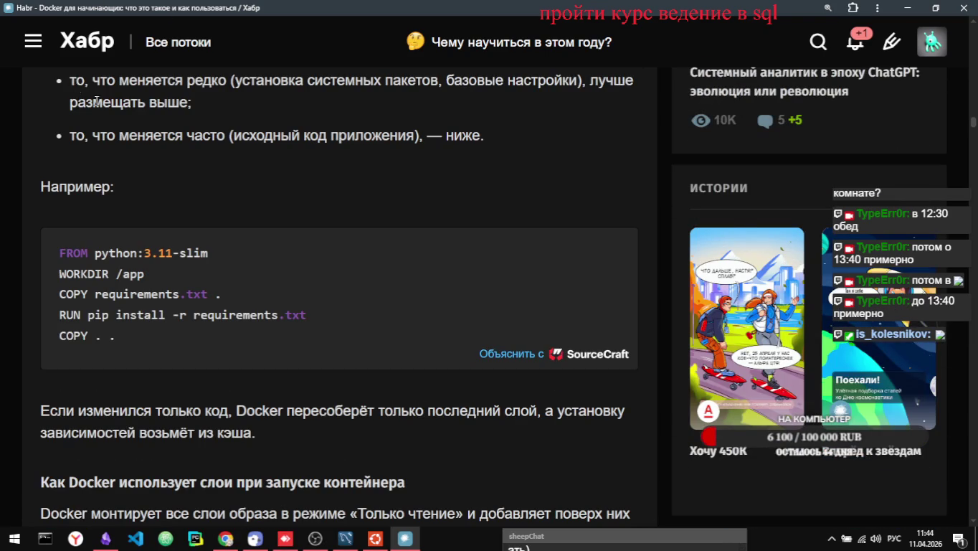
pyautogui.click(908, 10)
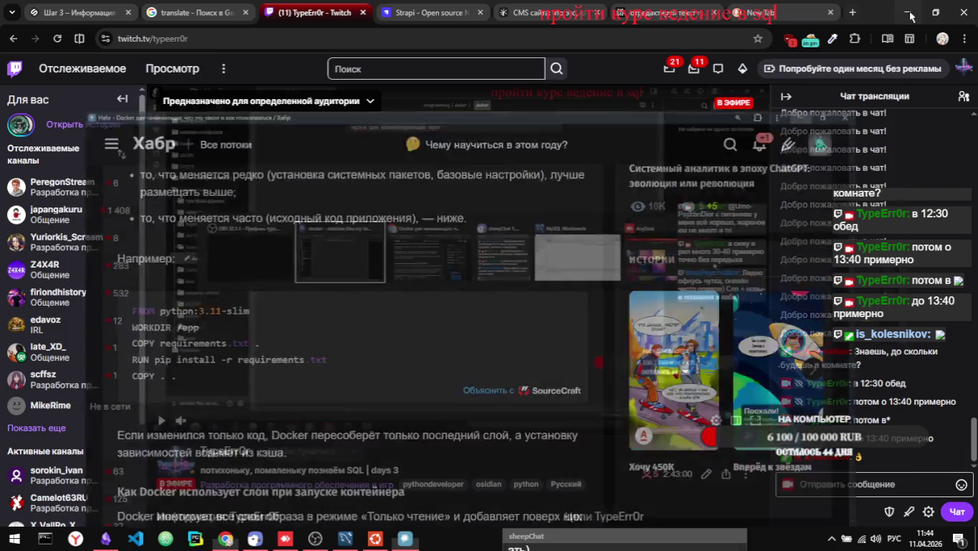
pyautogui.click(908, 12)
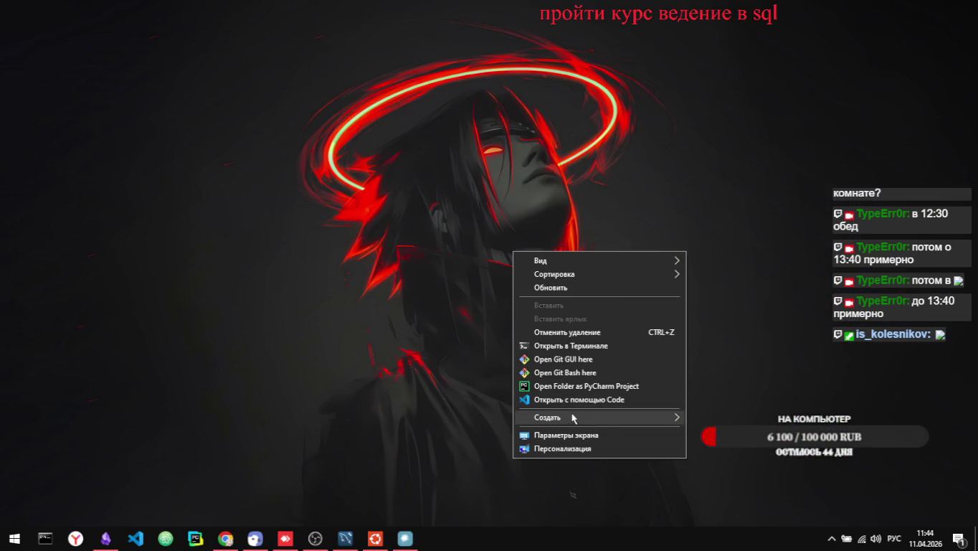
# - Show desktop icons and delete War Thunder, Warface, Малиновка, Atomic Heart and Пифагор.docx
pyautogui.moveTo(646, 262)
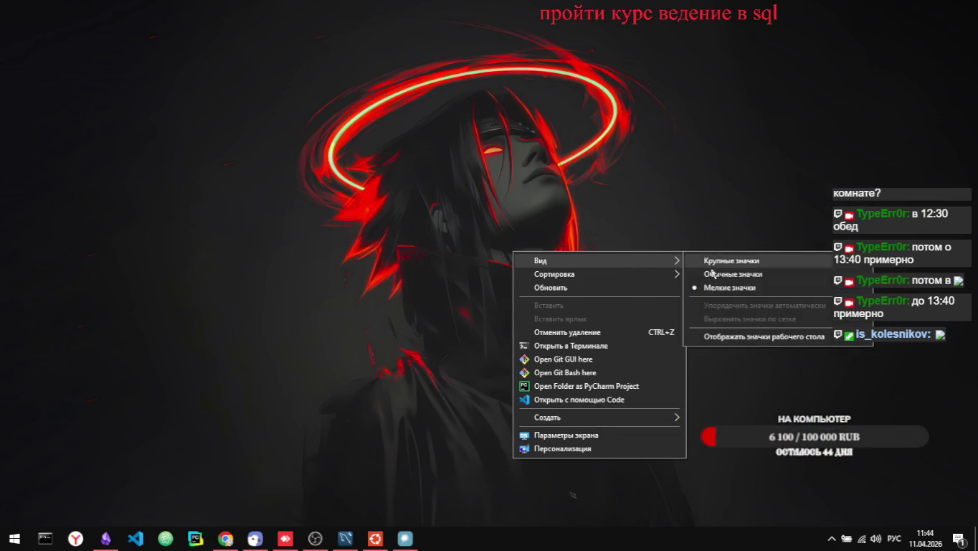
pyautogui.click(741, 337)
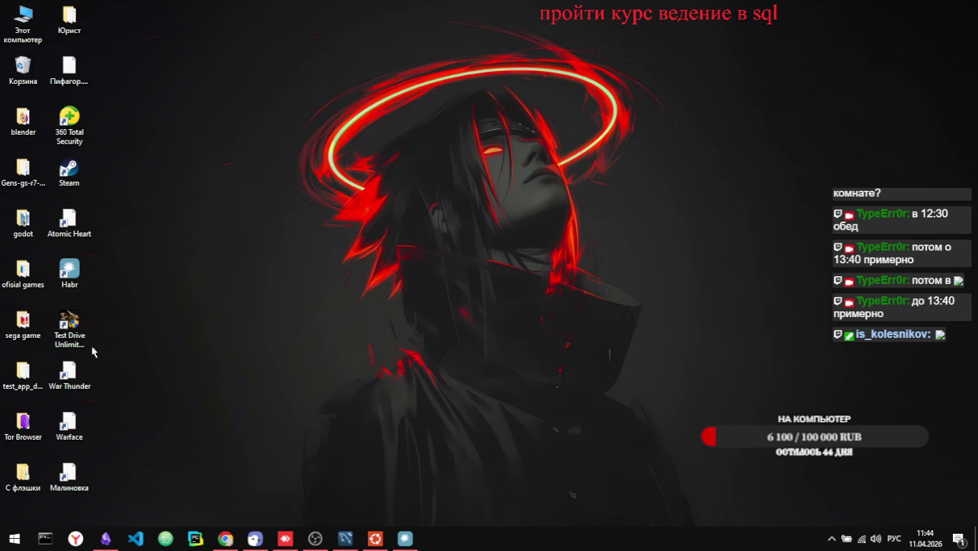
pyautogui.moveTo(129, 477)
pyautogui.mouseDown()
pyautogui.moveTo(96, 481)
pyautogui.moveTo(46, 387)
pyautogui.moveTo(67, 374)
pyautogui.mouseUp()
pyautogui.press('Delete')
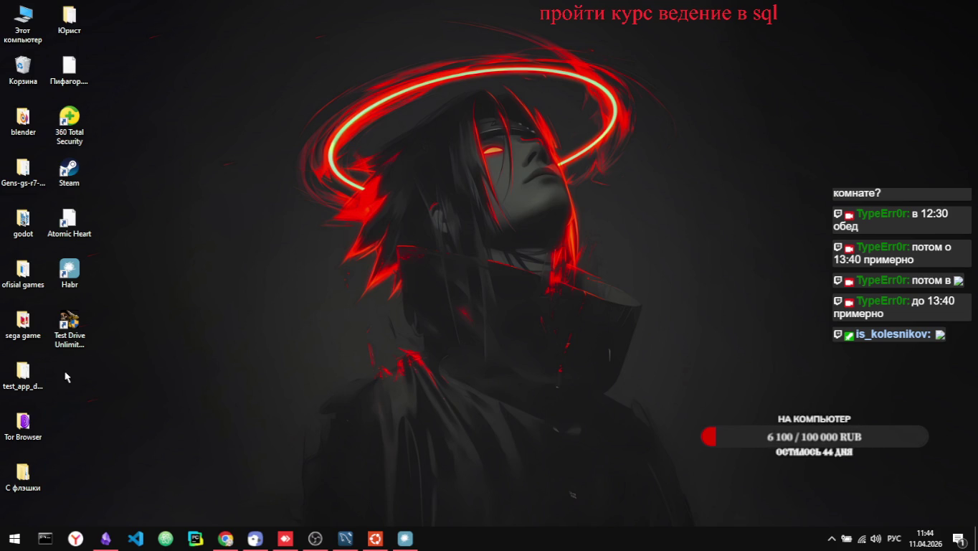
pyautogui.click(70, 225)
pyautogui.press('Delete')
pyautogui.click(56, 62)
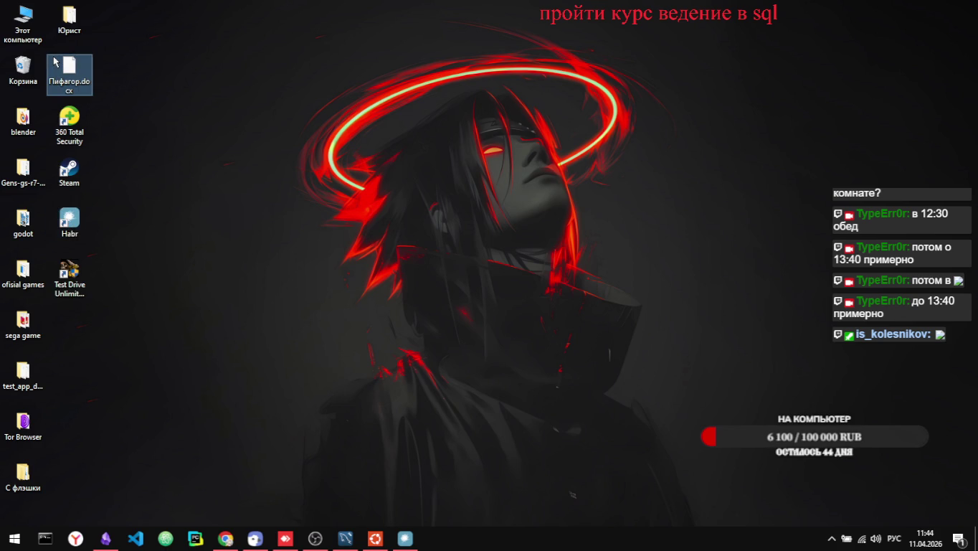
pyautogui.press('Delete')
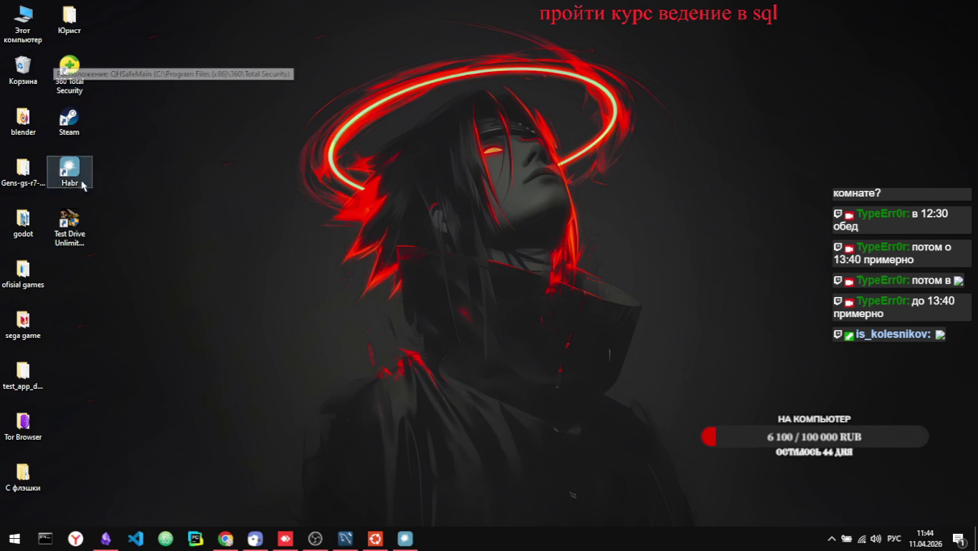
# - Hide the desktop icons again and switch back toward the Obsidian window
pyautogui.rightClick(243, 253)
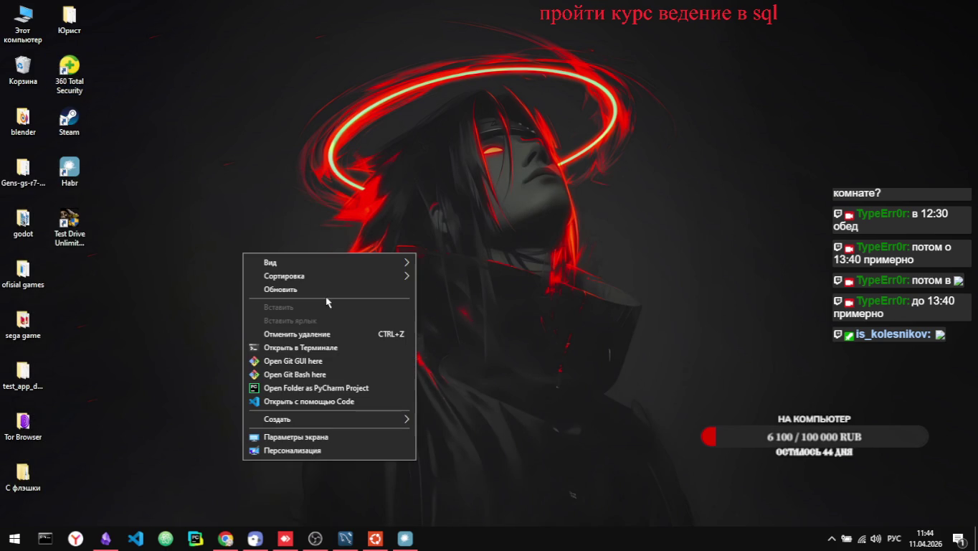
pyautogui.moveTo(409, 262)
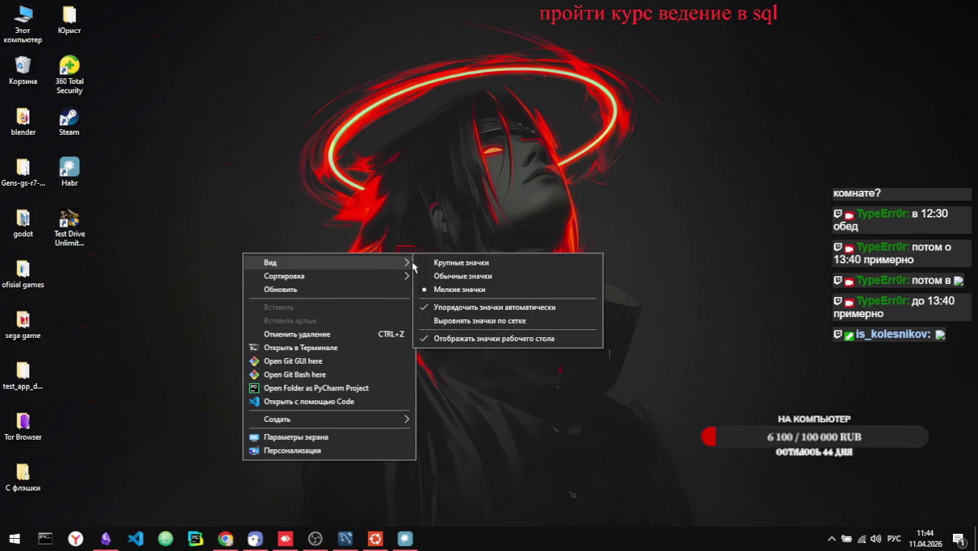
pyautogui.click(466, 338)
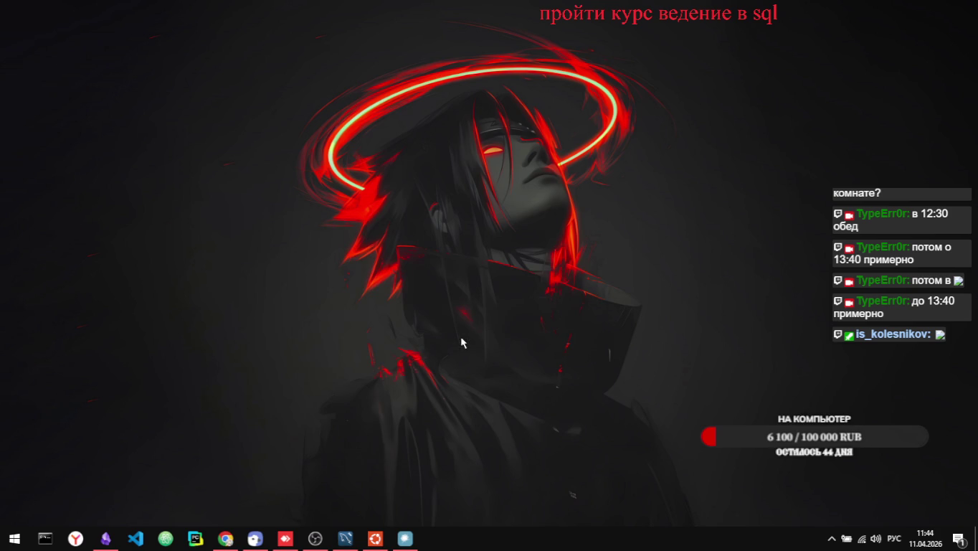
pyautogui.hotkey('alt', 'Tab')
pyautogui.press('Tab')
pyautogui.press('Tab')
pyautogui.press('Tab')
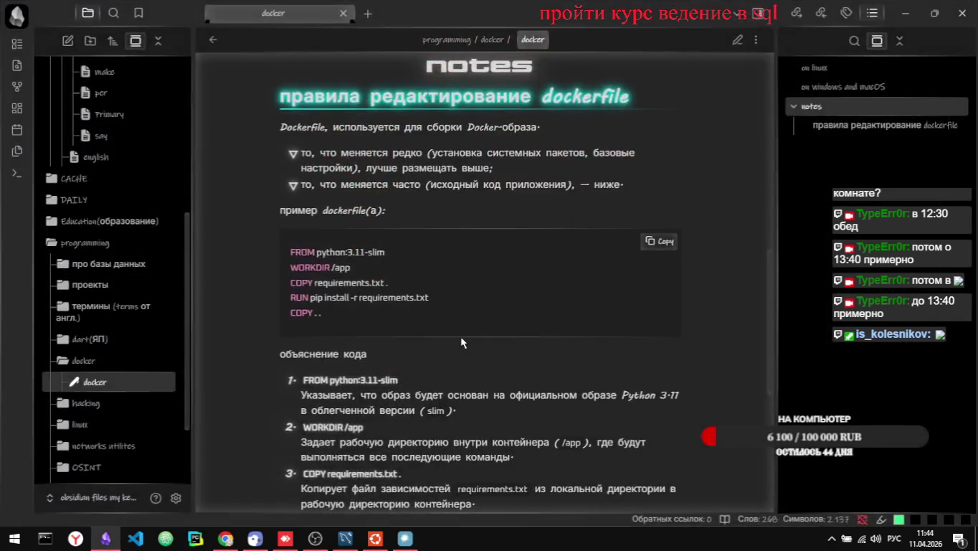
# - Bring the Habr Docker article window forward, close it, and return to the bare desktop
pyautogui.press('super+d')
pyautogui.press('super+d')
pyautogui.hotkey('alt', 'Tab')
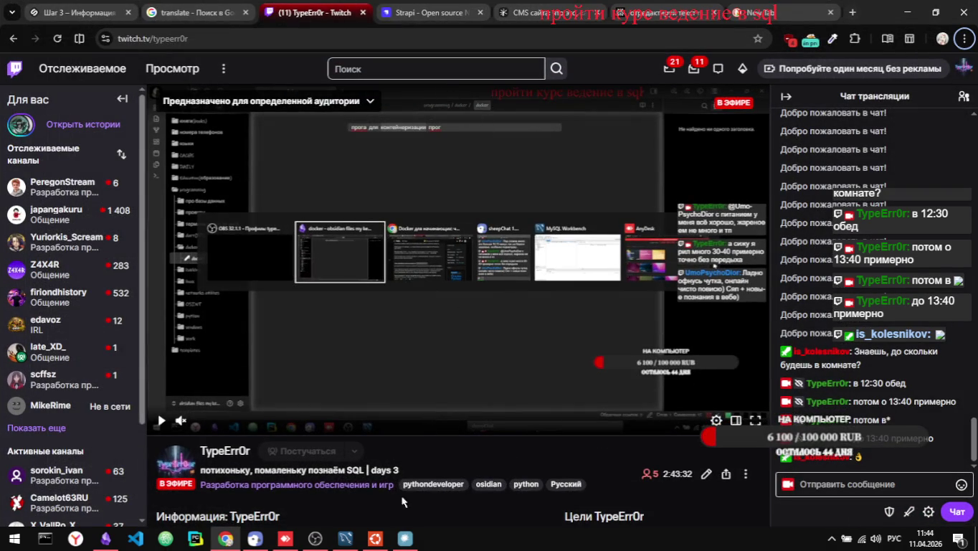
pyautogui.click(406, 538)
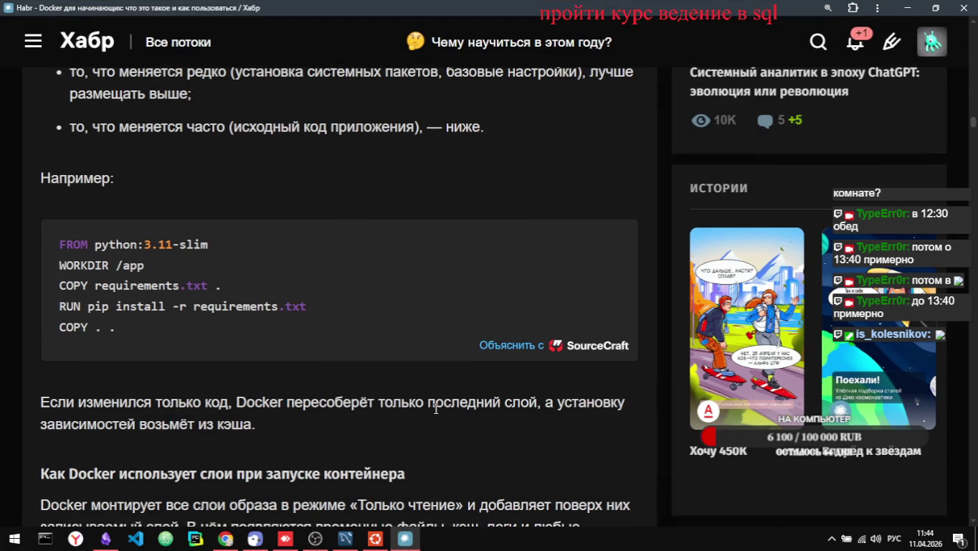
pyautogui.scroll(-1, 436, 408)
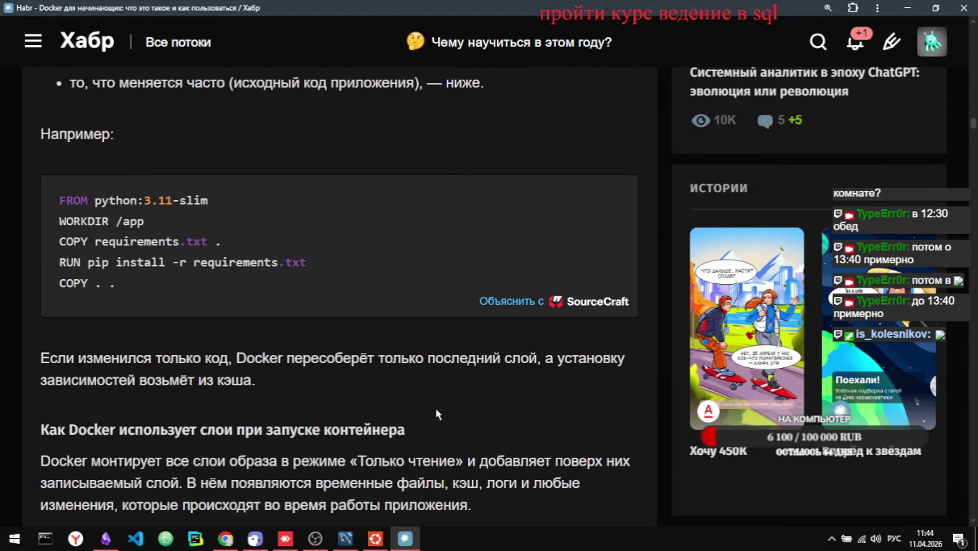
pyautogui.click(972, 13)
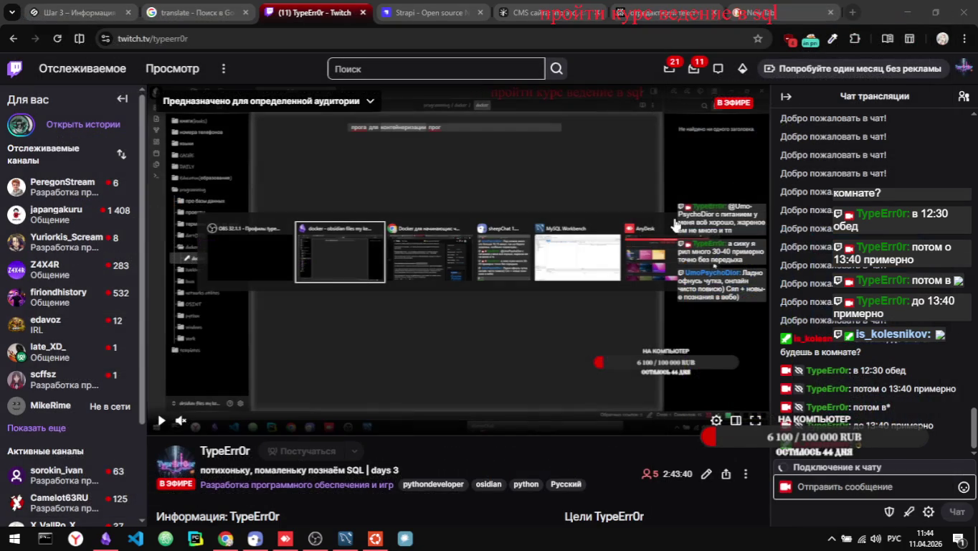
pyautogui.press('super+d')
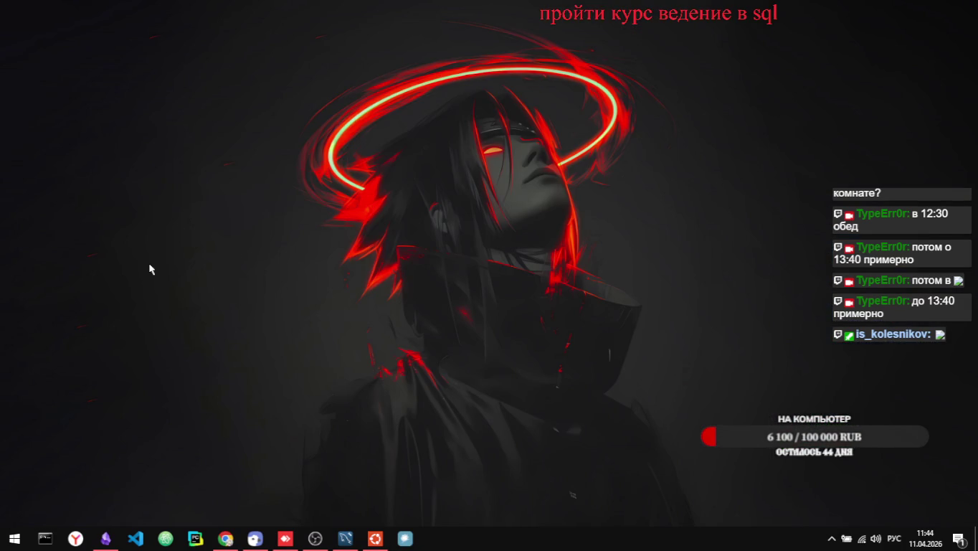
pyautogui.rightClick(150, 269)
# - Dismiss the desktop menu, scroll the Habr 'Моя лента' feed, and browse the navigation menu
pyautogui.click(441, 170)
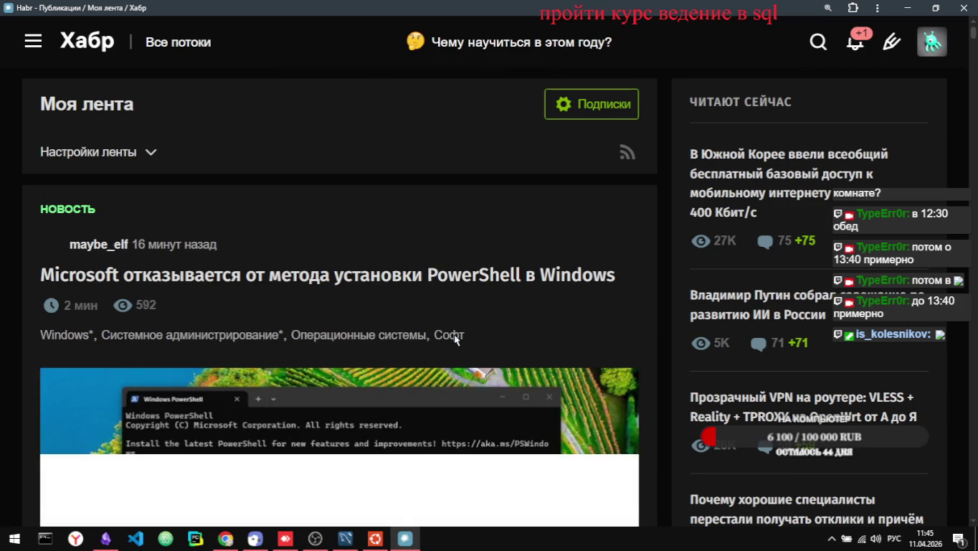
pyautogui.scroll(-1, 455, 338)
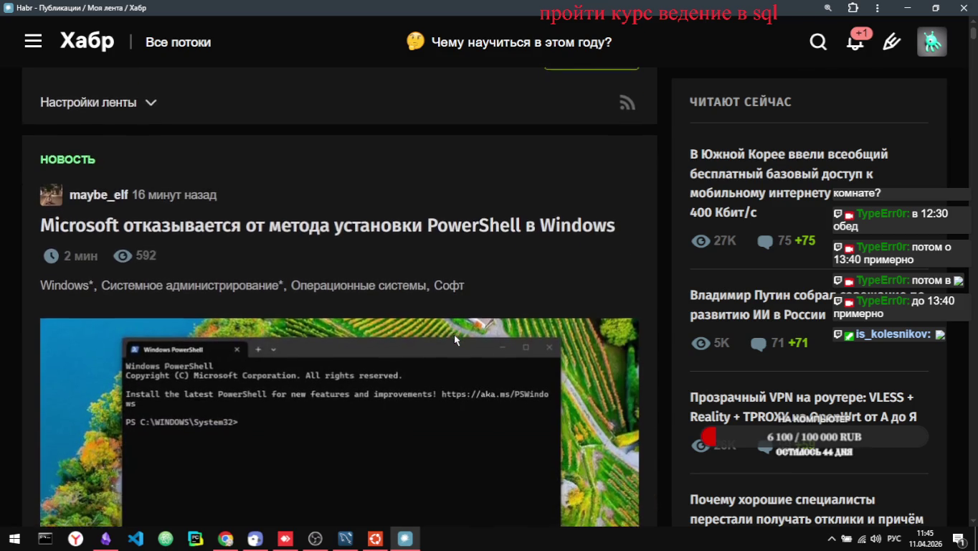
pyautogui.scroll(-2, 454, 333)
pyautogui.scroll(-3, 455, 340)
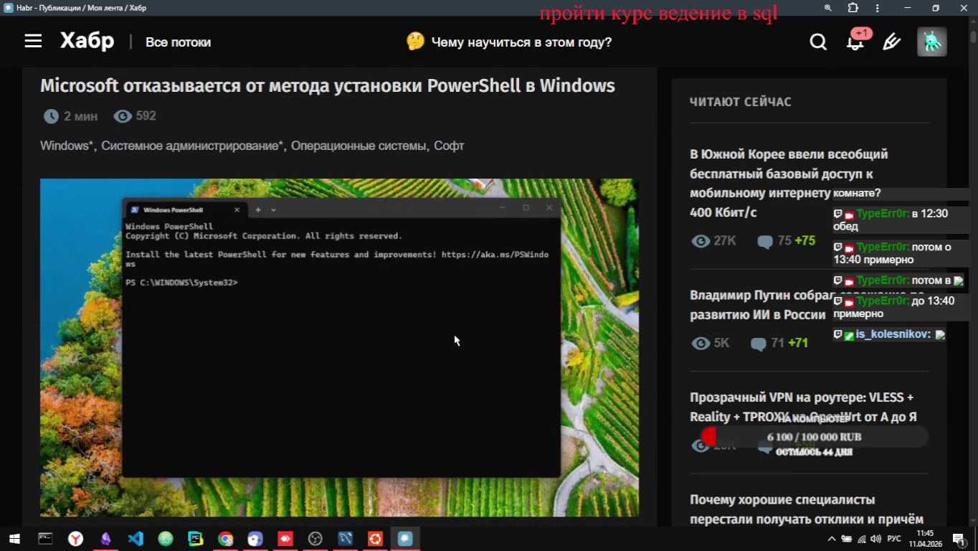
pyautogui.scroll(5, 455, 341)
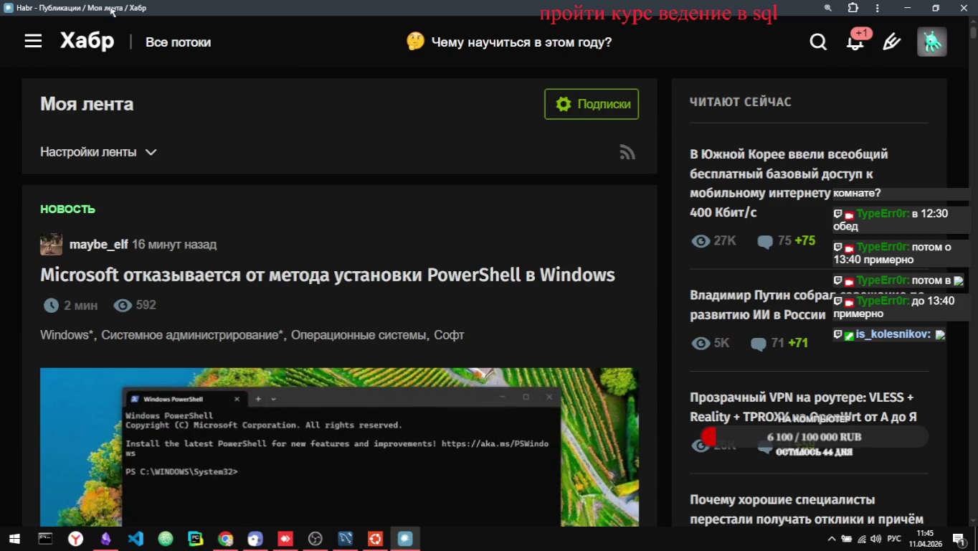
pyautogui.click(35, 48)
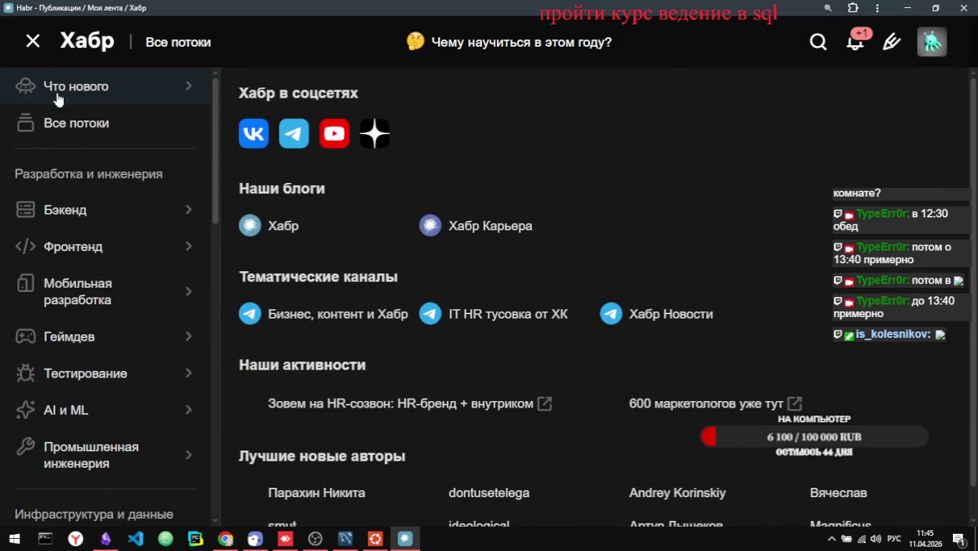
pyautogui.moveTo(90, 213)
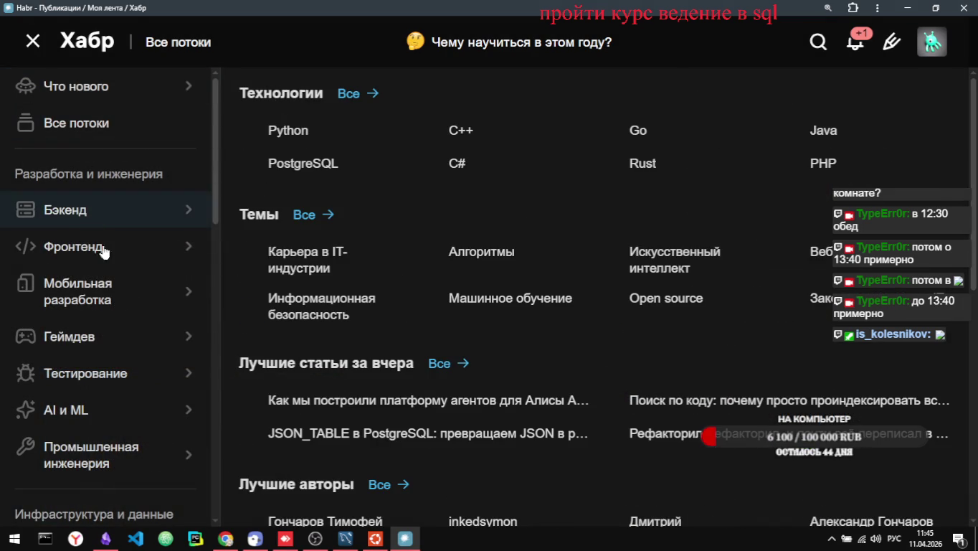
pyautogui.moveTo(121, 420)
pyautogui.moveTo(119, 89)
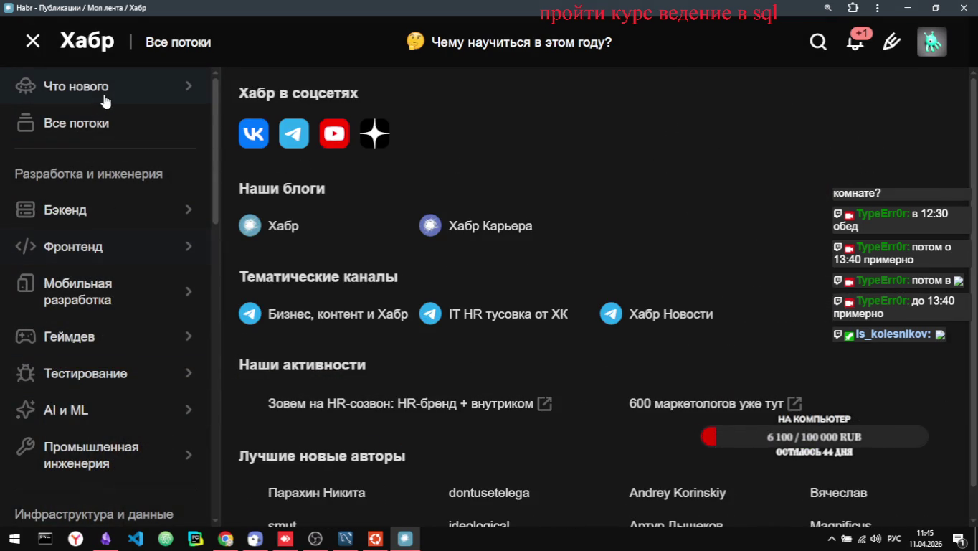
pyautogui.scroll(-2, 149, 138)
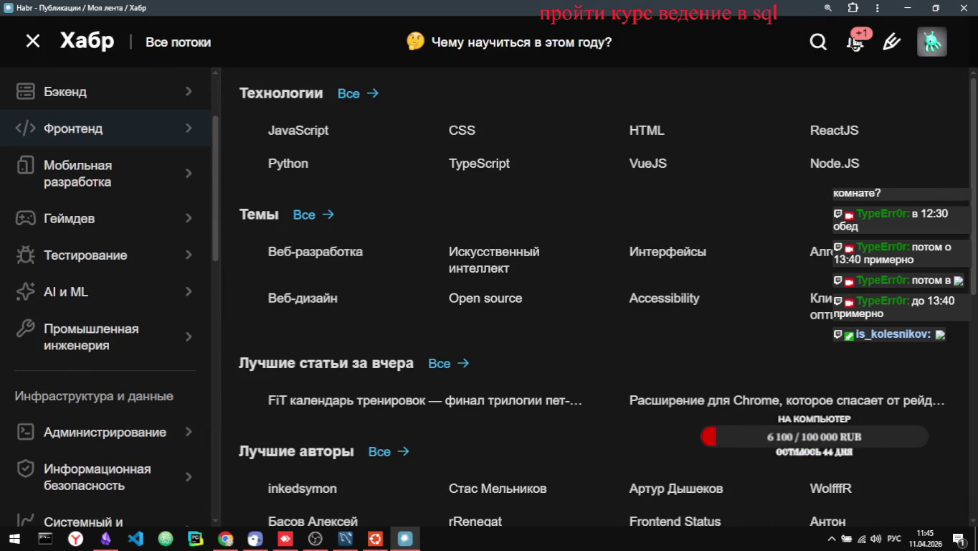
# - Open the account menu showing dialogs, bookmarks, comments and remaining votes
pyautogui.click(932, 42)
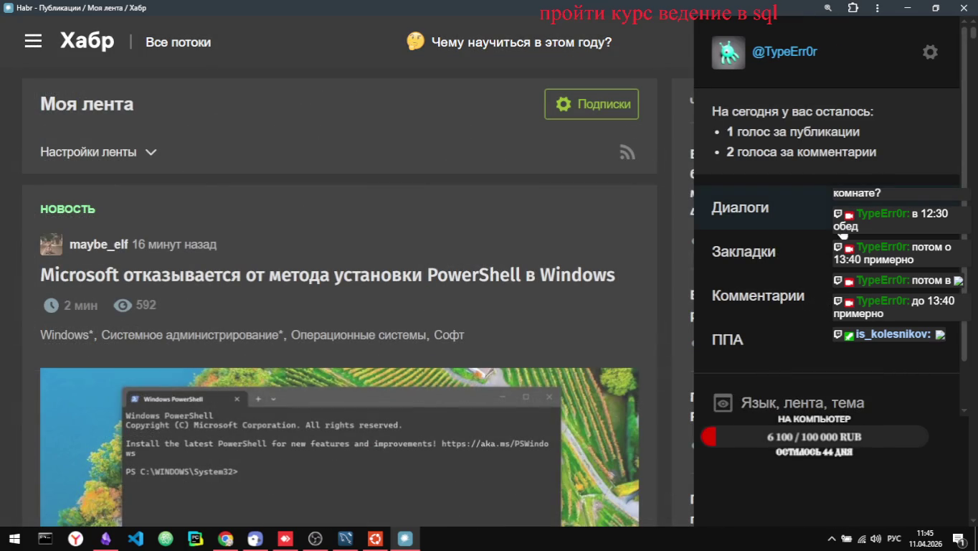
pyautogui.click(756, 264)
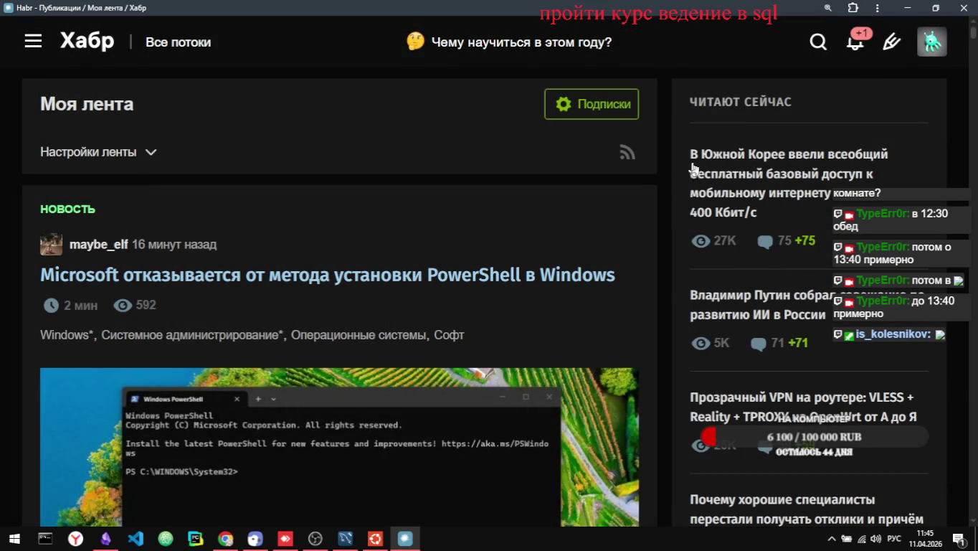
pyautogui.scroll(-2, 383, 266)
pyautogui.scroll(2, 383, 265)
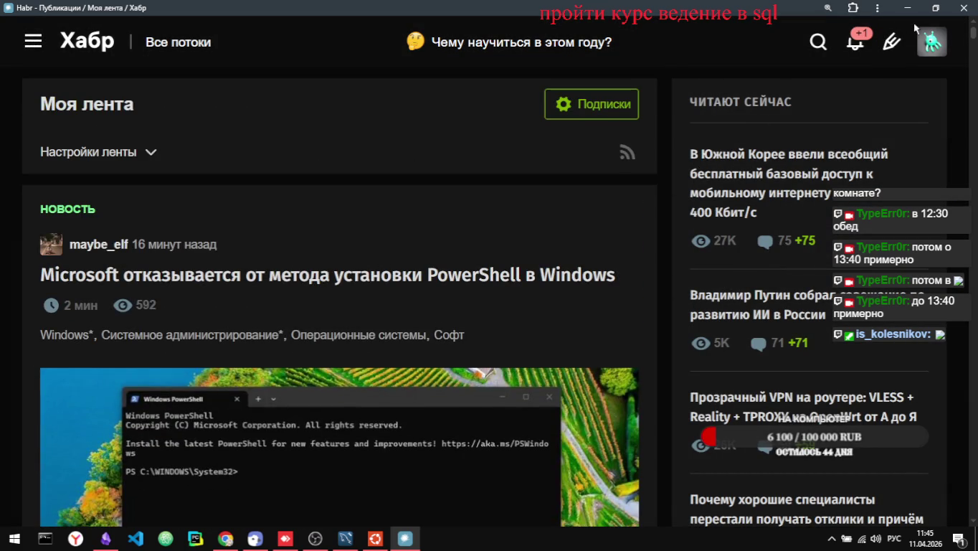
pyautogui.click(933, 42)
pyautogui.click(759, 256)
pyautogui.click(933, 43)
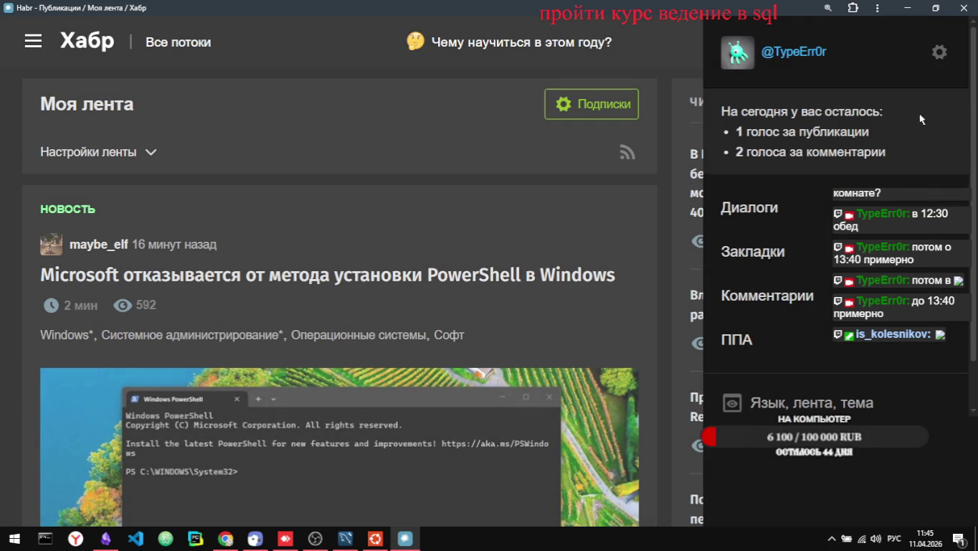